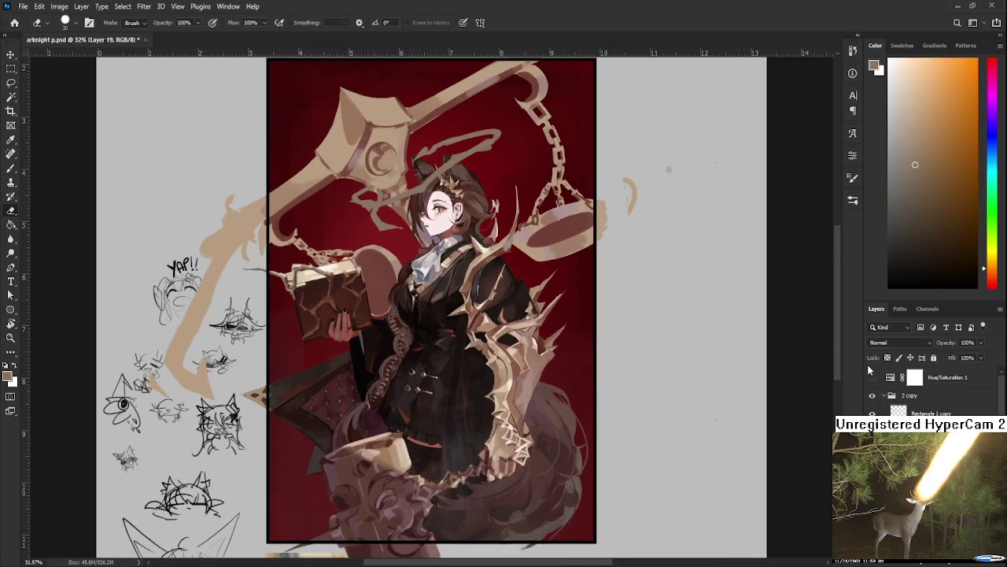
- Check the artwork's values in greyscale, then restore colour and fit the canvas on screen
{"action": "left_click", "coordinate": [873, 377]}
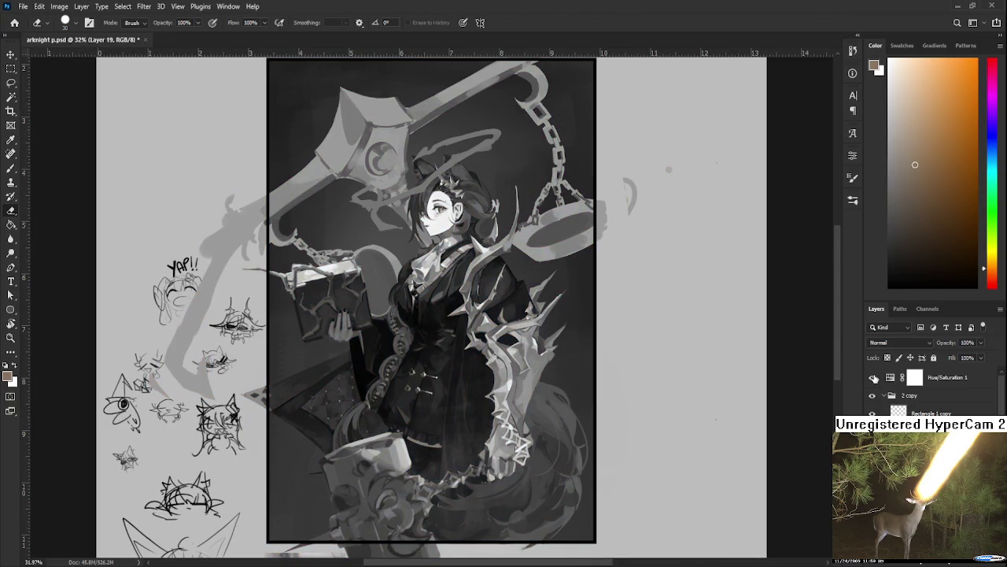
{"action": "left_click", "coordinate": [872, 377]}
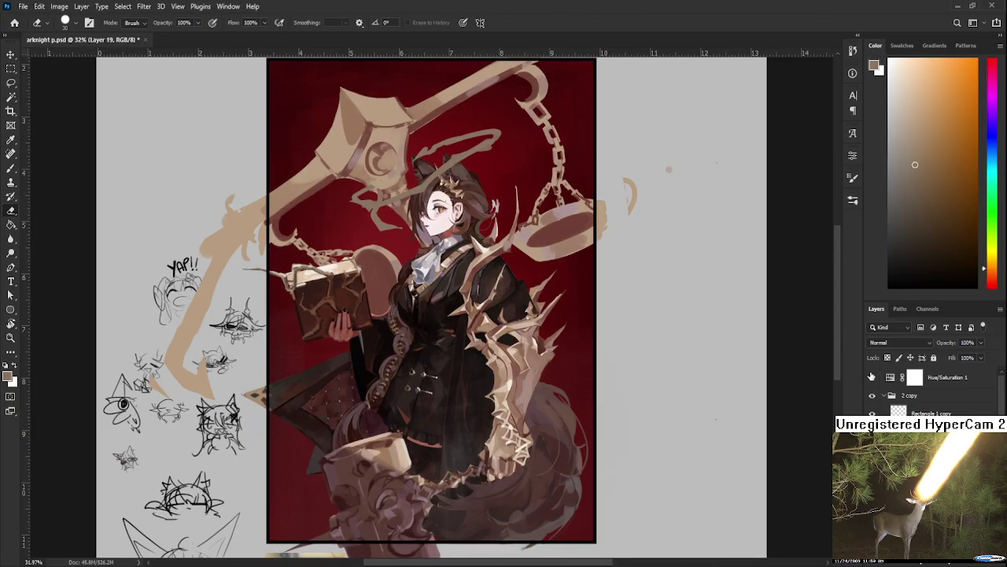
{"action": "key", "text": "ctrl+0"}
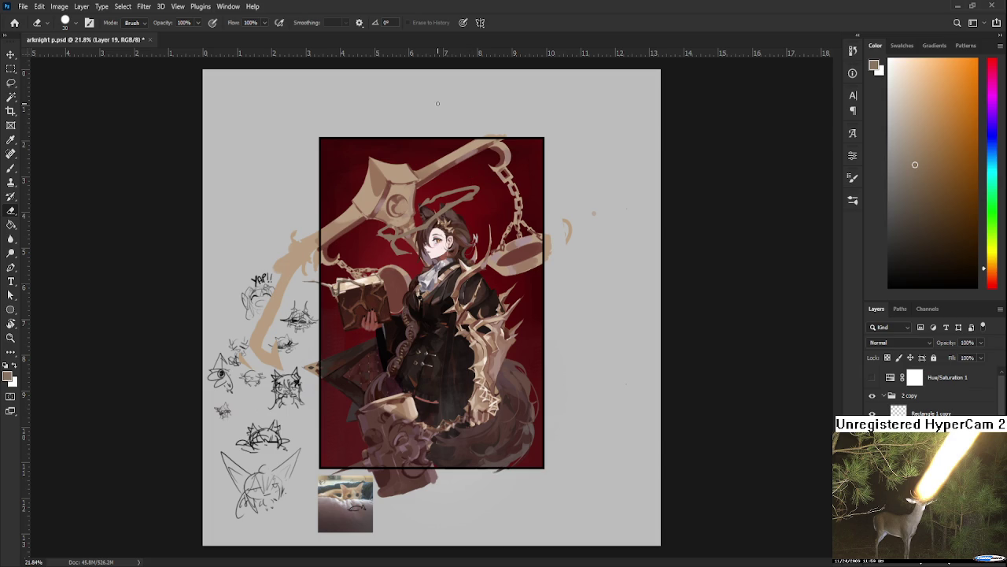
- Zoom in on the head and start painting thorns on the grey vine ring
{"action": "scroll", "coordinate": [429, 128], "scroll_direction": "up", "scroll_amount": 5}
{"action": "scroll", "coordinate": [421, 212], "scroll_direction": "down", "scroll_amount": 2}
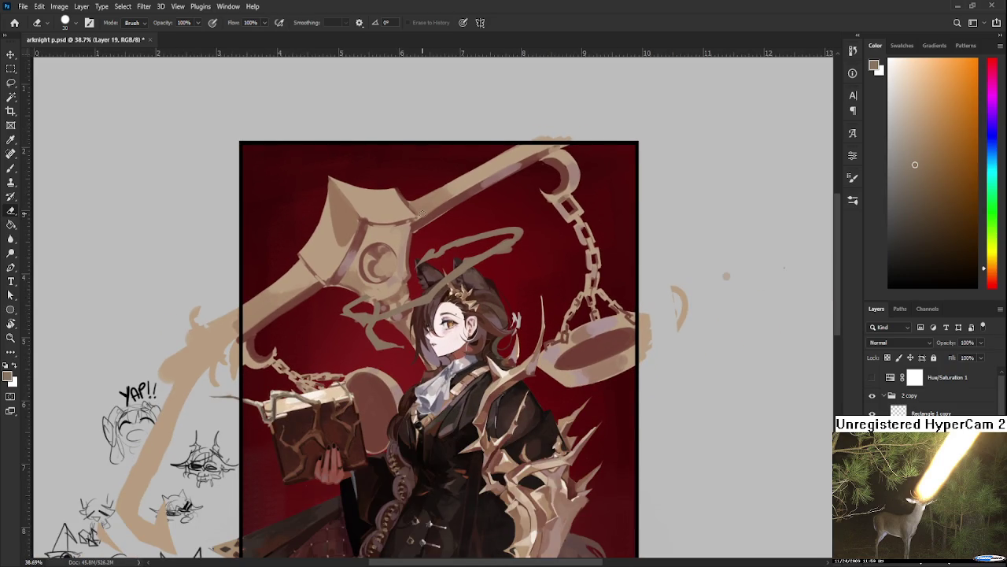
{"action": "scroll", "coordinate": [422, 213], "scroll_direction": "up", "scroll_amount": 1}
{"action": "scroll", "coordinate": [422, 213], "scroll_direction": "down", "scroll_amount": 2}
{"action": "scroll", "coordinate": [421, 213], "scroll_direction": "down", "scroll_amount": 2}
{"action": "scroll", "coordinate": [421, 213], "scroll_direction": "up", "scroll_amount": 5}
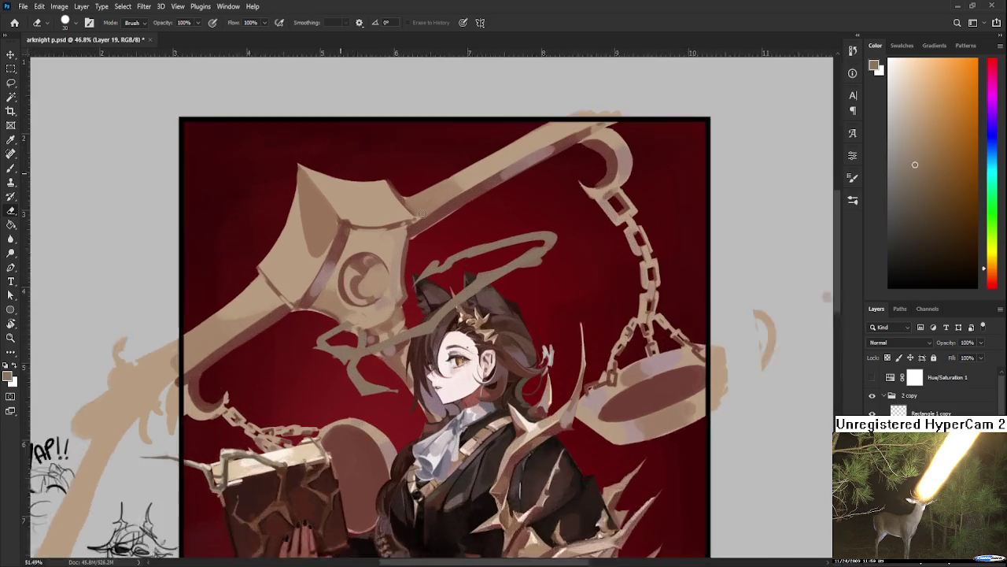
{"action": "scroll", "coordinate": [422, 214], "scroll_direction": "up", "scroll_amount": 1}
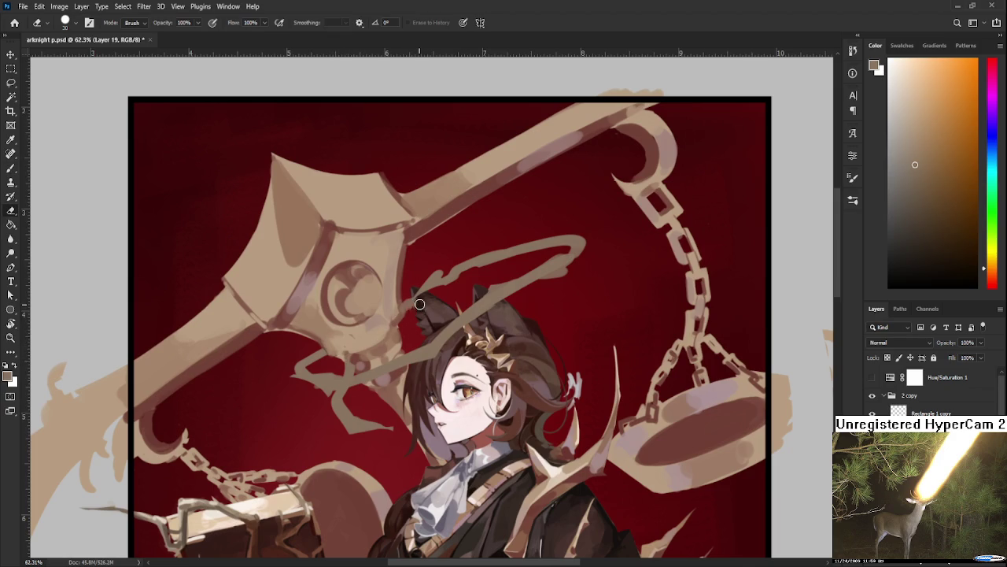
{"action": "mouse_move", "coordinate": [552, 284]}
{"action": "left_mouse_down"}
{"action": "mouse_move", "coordinate": [473, 324]}
{"action": "mouse_move", "coordinate": [493, 313]}
{"action": "left_mouse_up"}
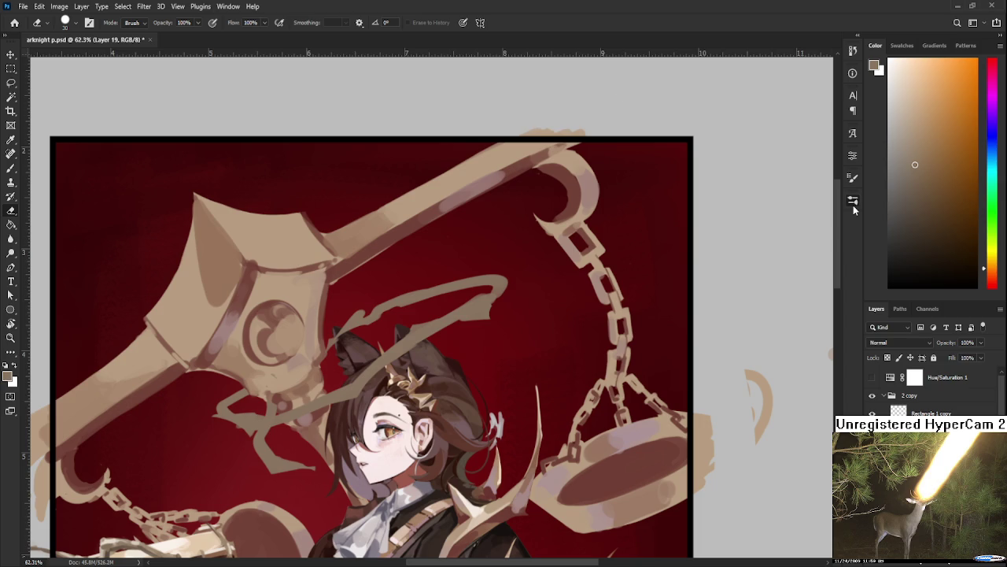
{"action": "key", "text": "b"}
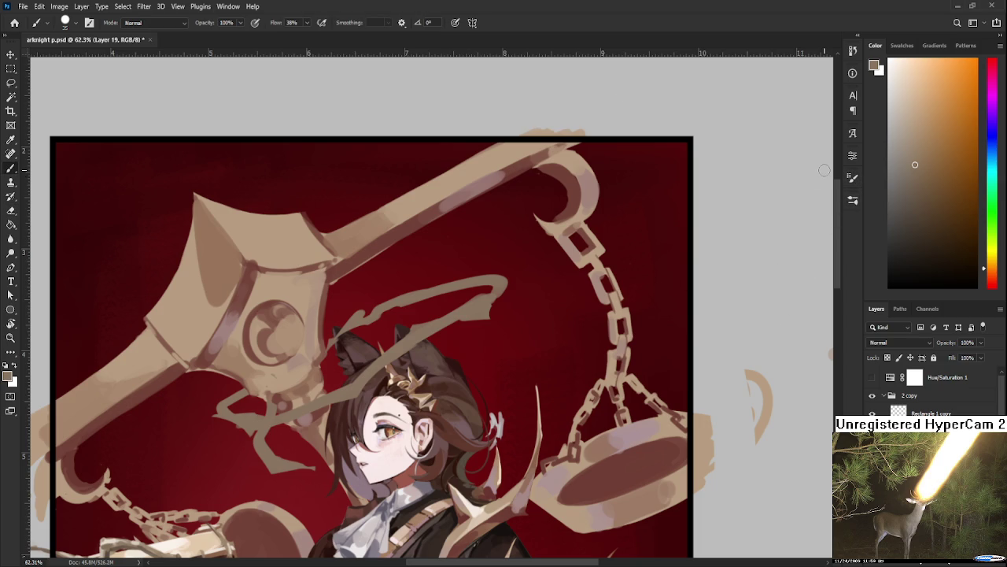
{"action": "scroll", "coordinate": [507, 306], "scroll_direction": "down", "scroll_amount": 2, "text": "alt"}
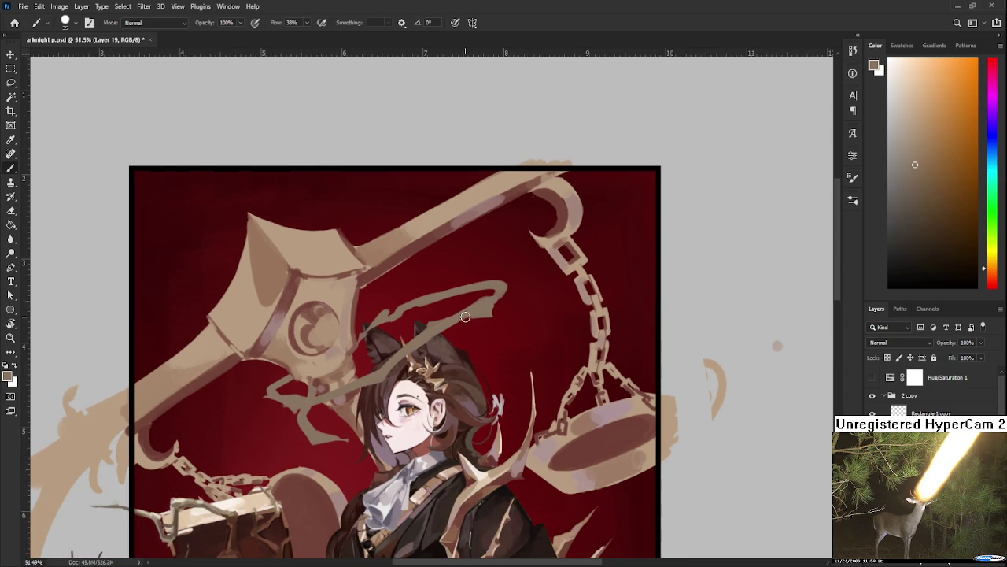
- Erase and repaint to shape the small thorns along the vine ring
{"action": "key", "text": "e"}
{"action": "scroll", "coordinate": [452, 306], "scroll_direction": "up", "scroll_amount": 1}
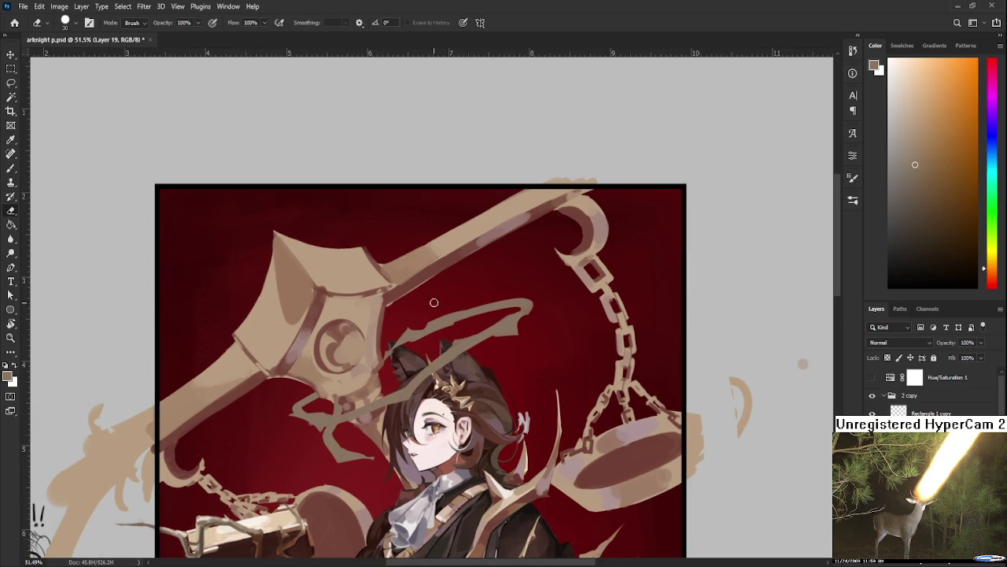
{"action": "key", "text": "b"}
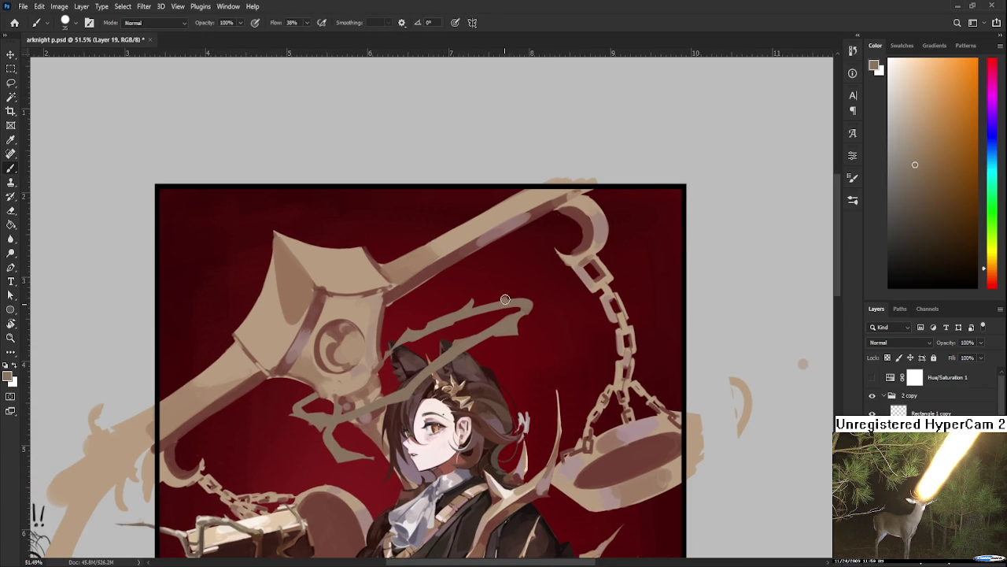
{"action": "key", "text": "e"}
{"action": "scroll", "coordinate": [490, 275], "scroll_direction": "down", "scroll_amount": 3}
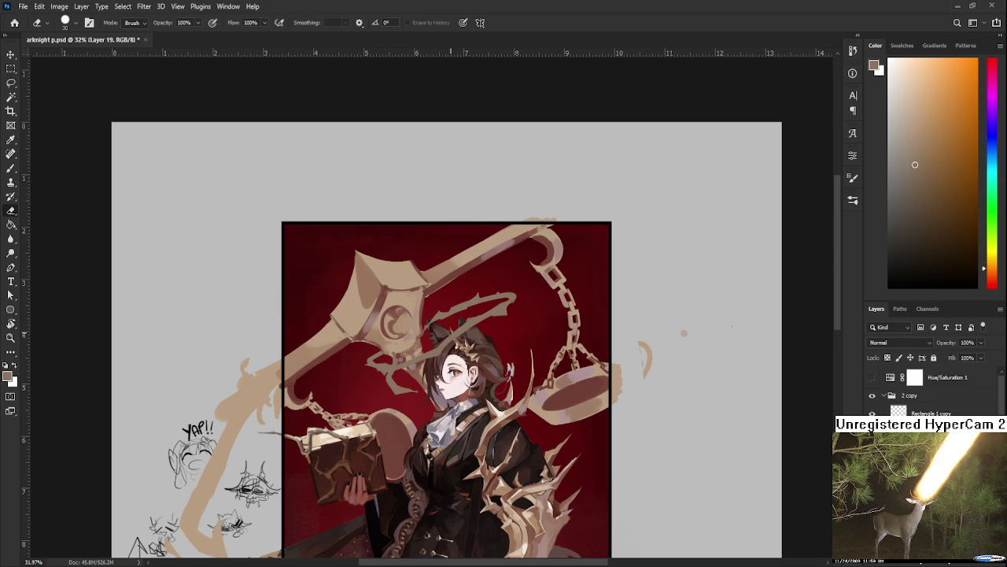
- Work around the scythe head, giving the thorny vine a curling tail reaching left
{"action": "scroll", "coordinate": [445, 326], "scroll_direction": "up", "scroll_amount": 1}
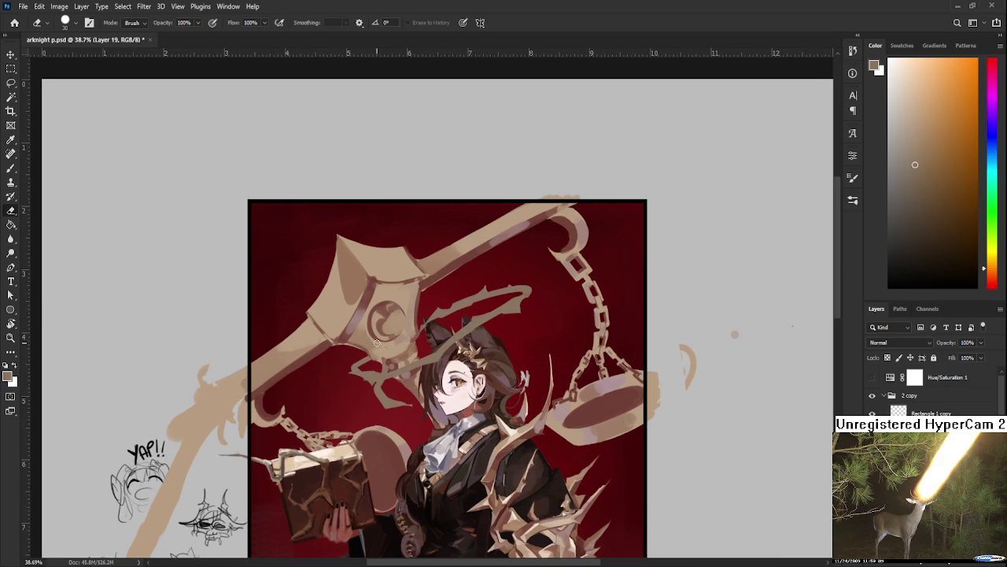
{"action": "scroll", "coordinate": [377, 343], "scroll_direction": "up", "scroll_amount": 1}
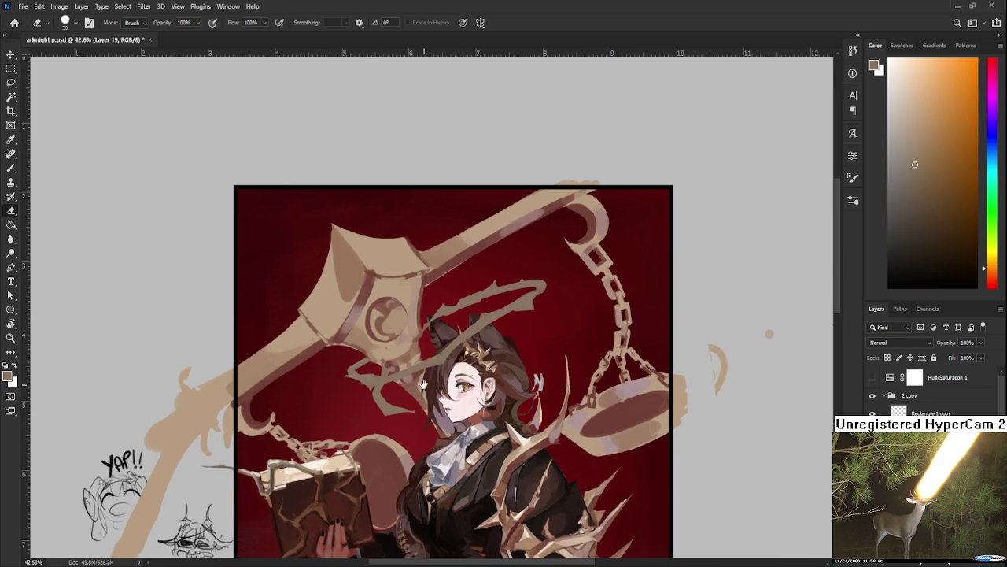
{"action": "scroll", "coordinate": [423, 382], "scroll_direction": "down", "scroll_amount": 1}
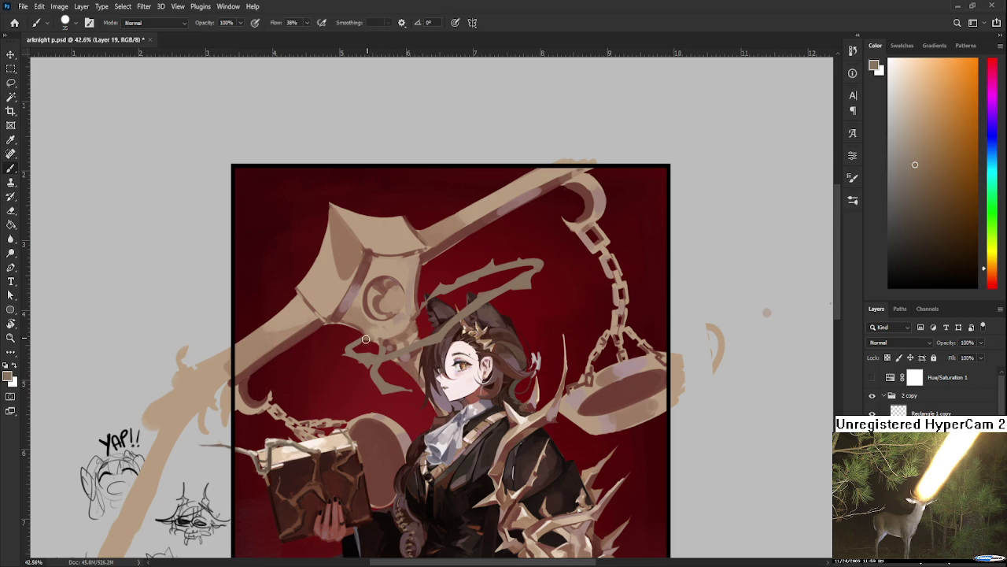
{"action": "scroll", "coordinate": [373, 338], "scroll_direction": "up", "scroll_amount": 2}
{"action": "scroll", "coordinate": [373, 338], "scroll_direction": "right", "scroll_amount": 2}
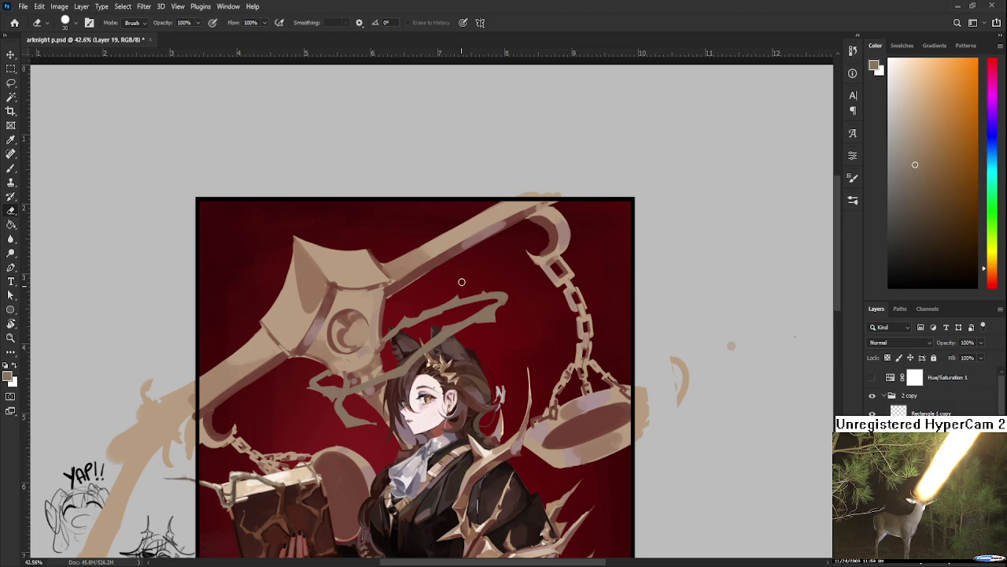
{"action": "scroll", "coordinate": [433, 329], "scroll_direction": "down", "scroll_amount": 2}
{"action": "scroll", "coordinate": [433, 329], "scroll_direction": "left", "scroll_amount": 1}
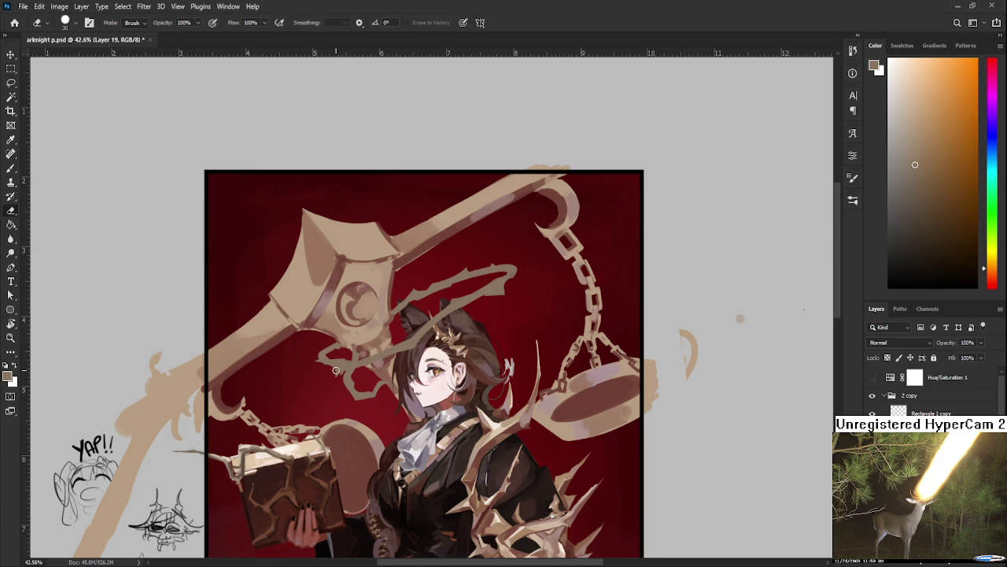
{"action": "scroll", "coordinate": [396, 304], "scroll_direction": "down", "scroll_amount": 2}
{"action": "scroll", "coordinate": [410, 299], "scroll_direction": "down", "scroll_amount": 1}
{"action": "scroll", "coordinate": [440, 331], "scroll_direction": "up", "scroll_amount": 2}
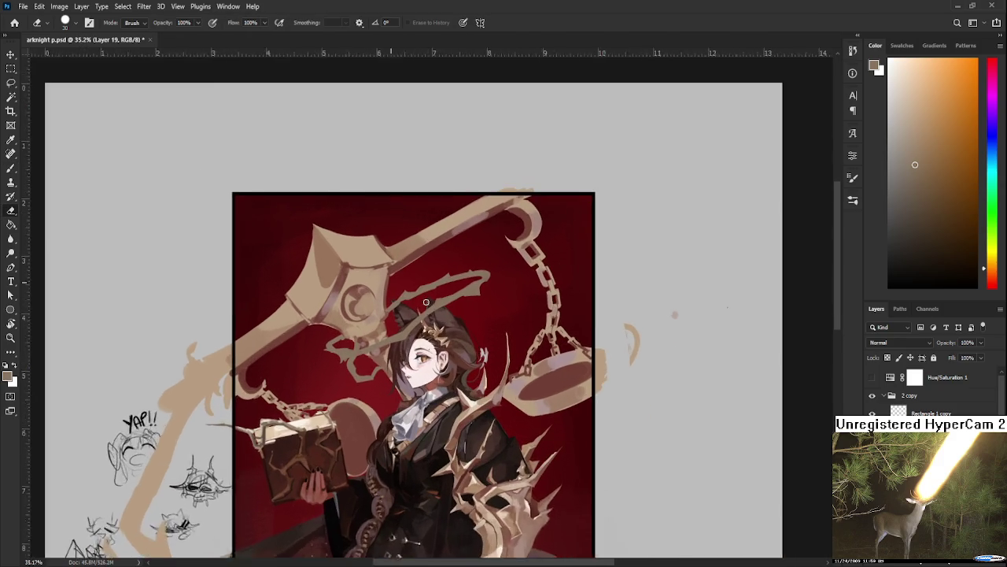
{"action": "scroll", "coordinate": [468, 372], "scroll_direction": "up", "scroll_amount": 1}
{"action": "scroll", "coordinate": [937, 390], "scroll_direction": "down", "scroll_amount": 3}
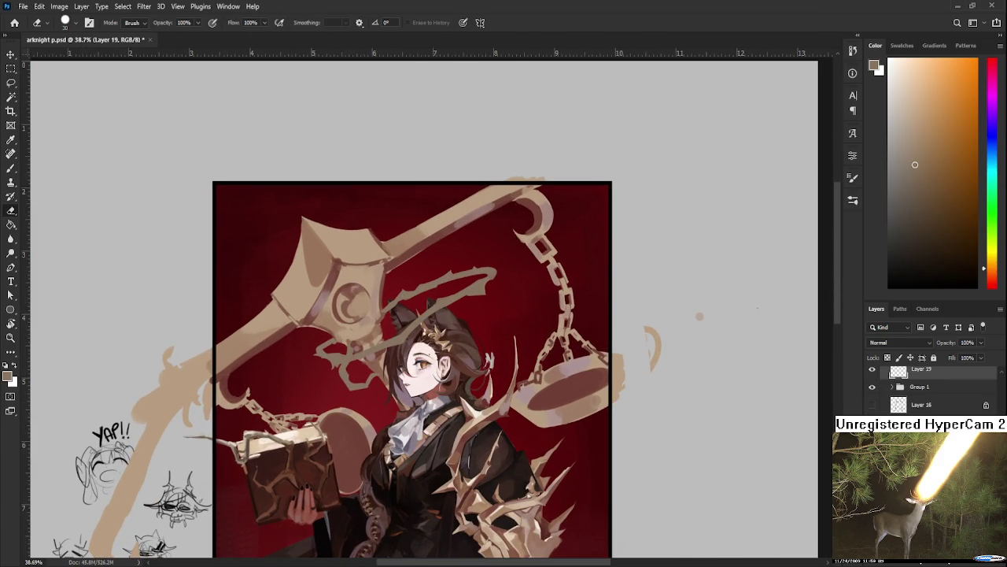
- On another layer, paint curved and wavy vine strokes left of the scythe head
{"action": "key", "text": "alt+bracketright"}
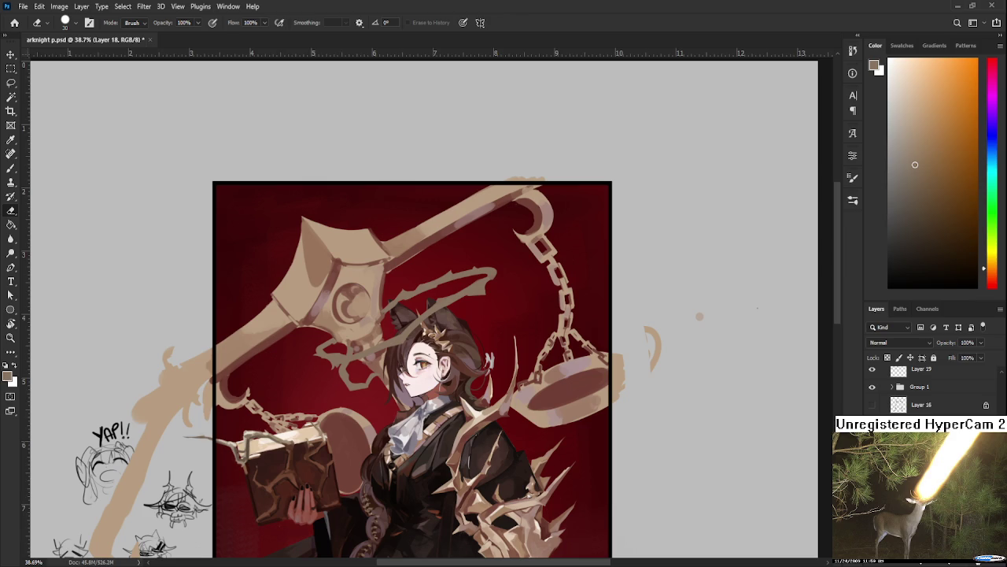
{"action": "left_click_drag", "start_coordinate": [481, 433], "coordinate": [535, 442]}
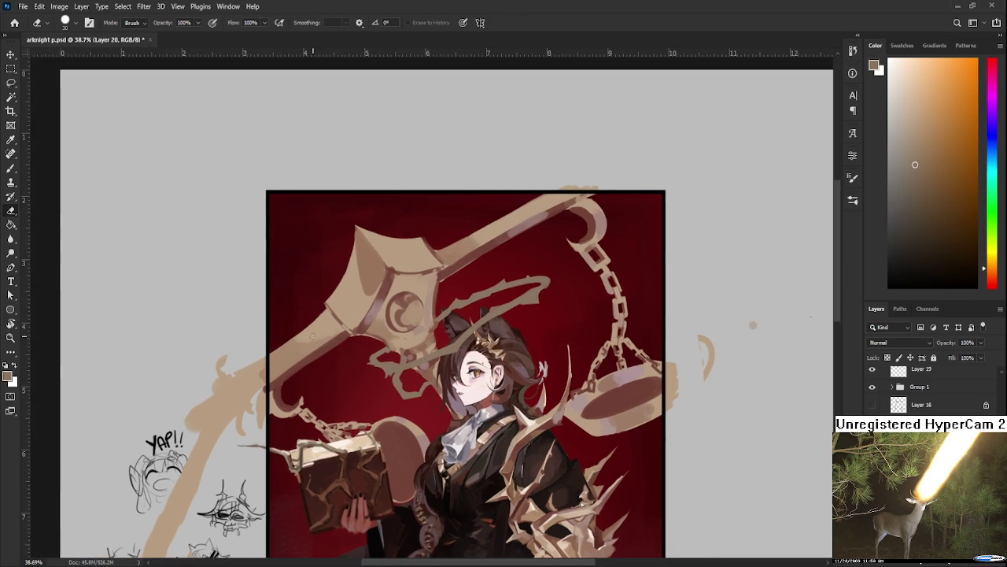
{"action": "key", "text": "b"}
{"action": "left_click_drag", "start_coordinate": [310, 308], "coordinate": [330, 370]}
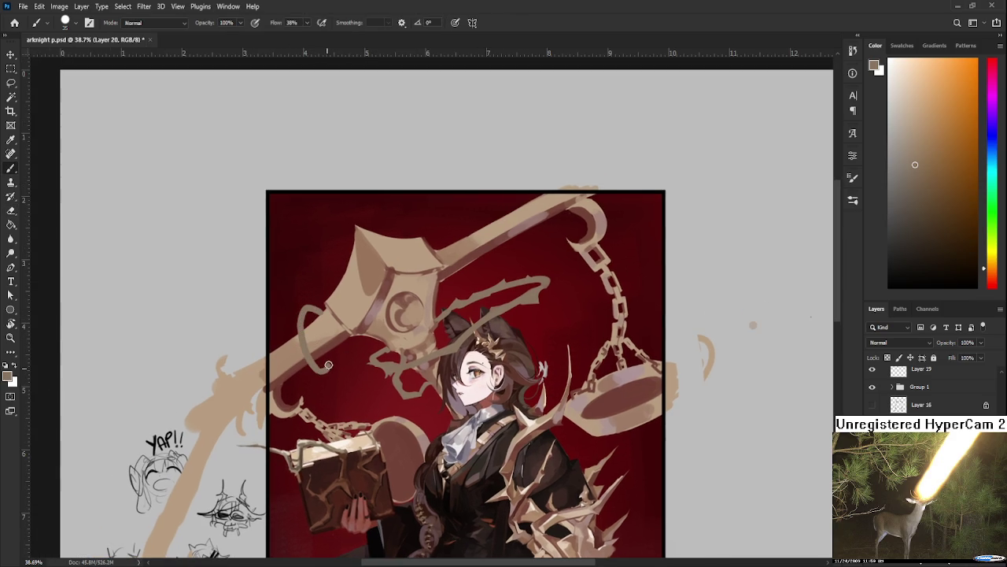
{"action": "key", "text": "e"}
{"action": "key", "text": "b"}
{"action": "key", "text": "e"}
{"action": "key", "text": "b"}
{"action": "mouse_move", "coordinate": [343, 351]}
{"action": "left_mouse_down"}
{"action": "mouse_move", "coordinate": [362, 345]}
{"action": "mouse_move", "coordinate": [335, 347]}
{"action": "mouse_move", "coordinate": [330, 360]}
{"action": "mouse_move", "coordinate": [358, 340]}
{"action": "mouse_move", "coordinate": [339, 373]}
{"action": "mouse_move", "coordinate": [363, 339]}
{"action": "left_mouse_up"}
- Erase parts of the wavy stroke, then try a curling vine stroke and undo it
{"action": "key", "text": "e"}
{"action": "key", "text": "b"}
{"action": "key", "text": "e"}
{"action": "key", "text": "b"}
{"action": "key", "text": "e"}
{"action": "key", "text": "b"}
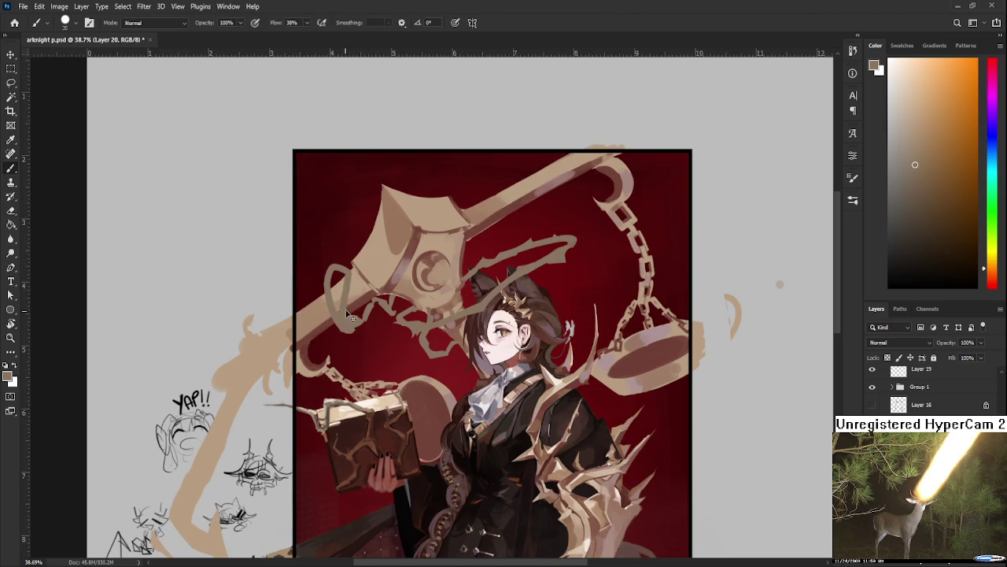
{"action": "key", "text": "e"}
{"action": "key", "text": "b"}
{"action": "key", "text": "e"}
{"action": "key", "text": "b"}
{"action": "mouse_move", "coordinate": [298, 302]}
{"action": "left_mouse_down"}
{"action": "mouse_move", "coordinate": [296, 361]}
{"action": "mouse_move", "coordinate": [318, 334]}
{"action": "mouse_move", "coordinate": [315, 392]}
{"action": "left_mouse_up"}
{"action": "key", "text": "ctrl+z"}
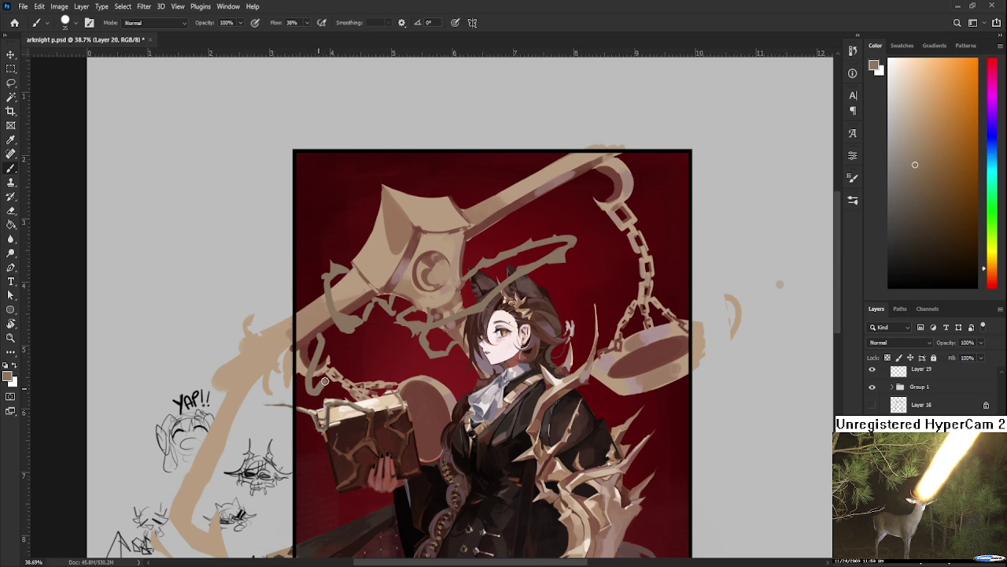
- Trim the small hook stroke and paint vine strands over the chain above the book
{"action": "key", "text": "e"}
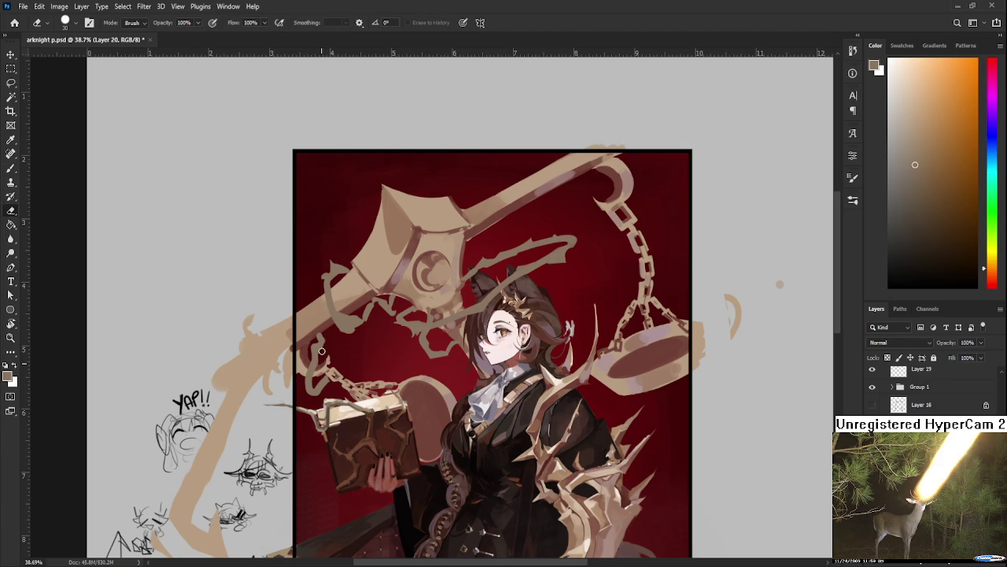
{"action": "left_click_drag", "start_coordinate": [319, 346], "coordinate": [324, 327]}
{"action": "key", "text": "b"}
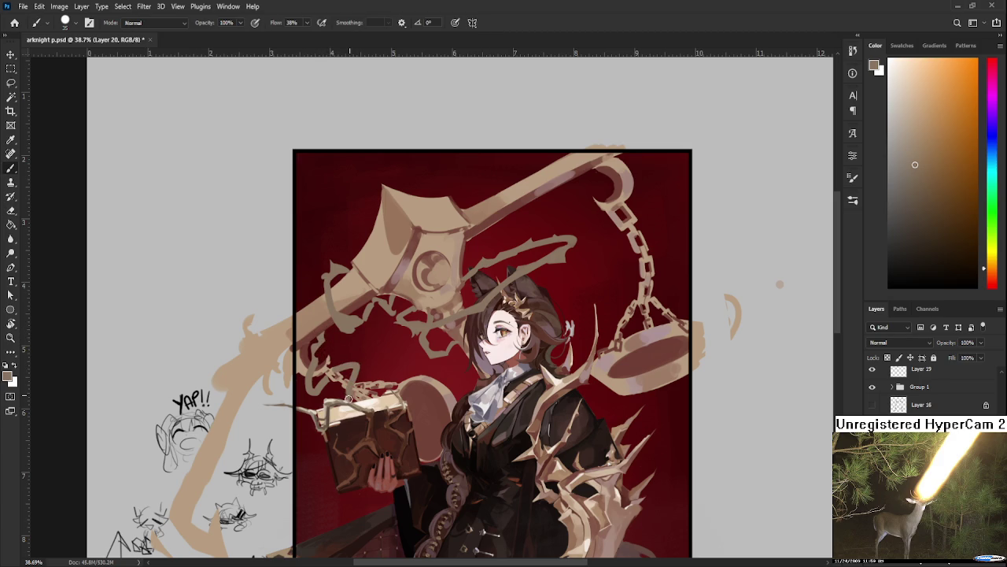
{"action": "left_click_drag", "start_coordinate": [352, 388], "coordinate": [335, 363]}
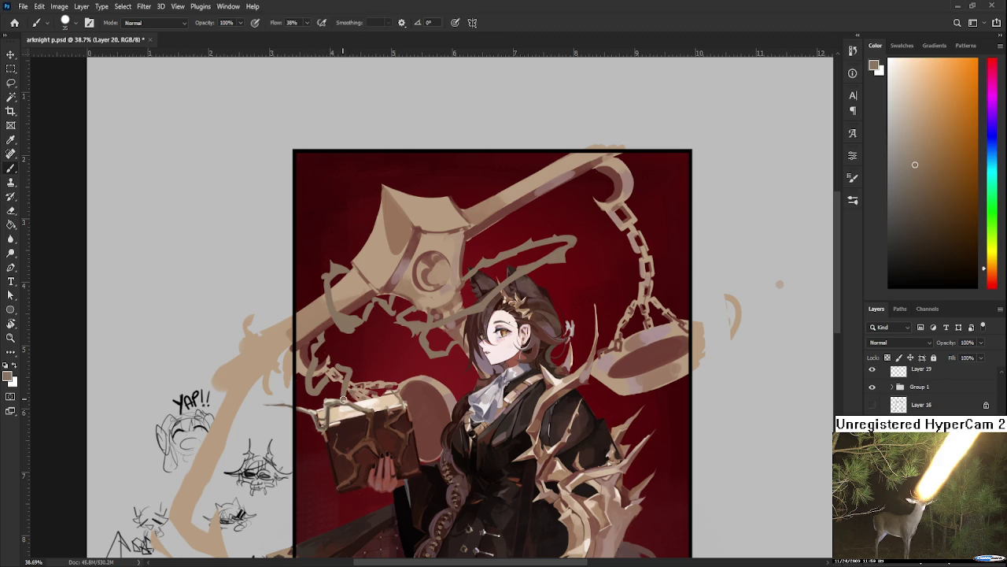
{"action": "key", "text": "e"}
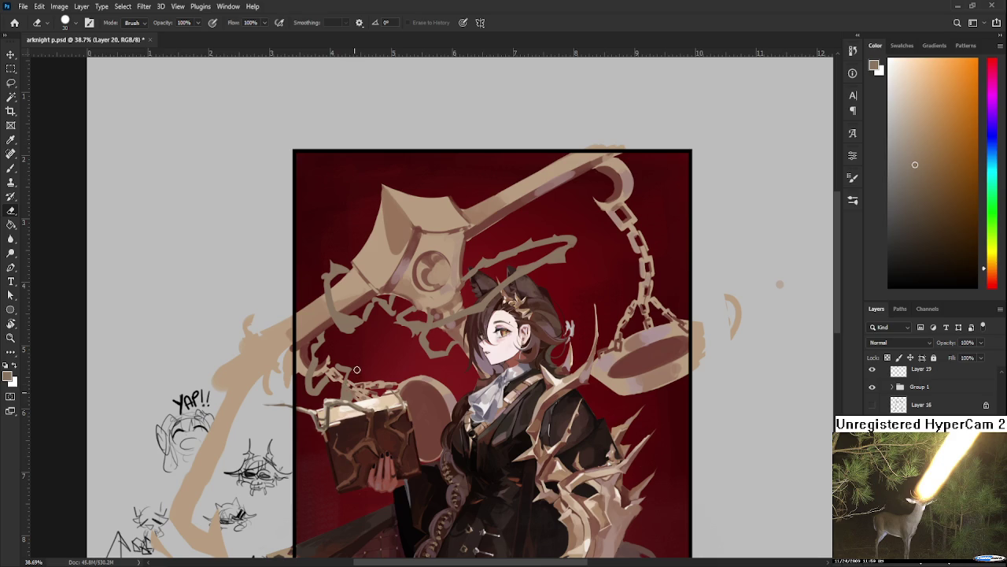
{"action": "key", "text": "b"}
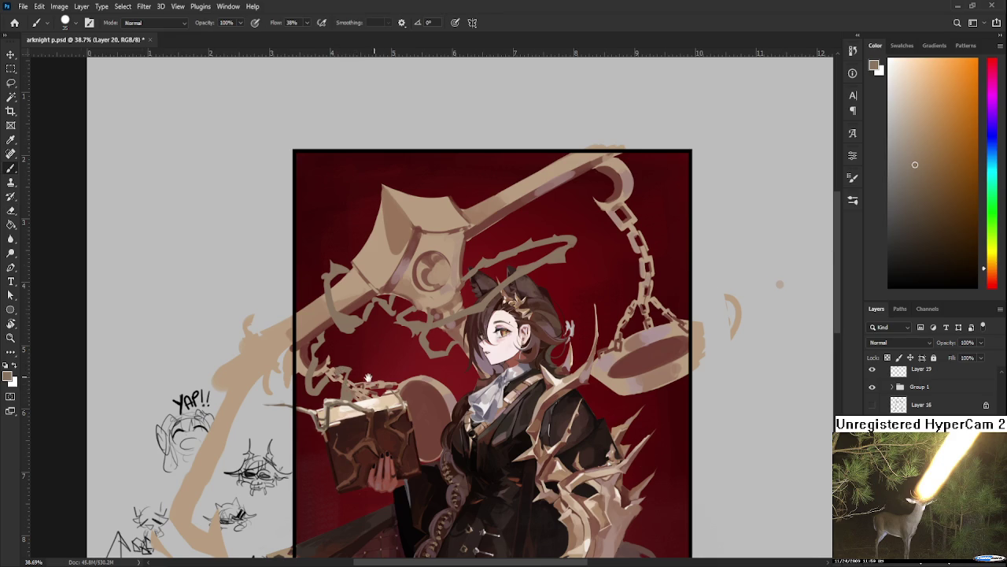
{"action": "scroll", "coordinate": [368, 378], "scroll_direction": "down", "scroll_amount": 1}
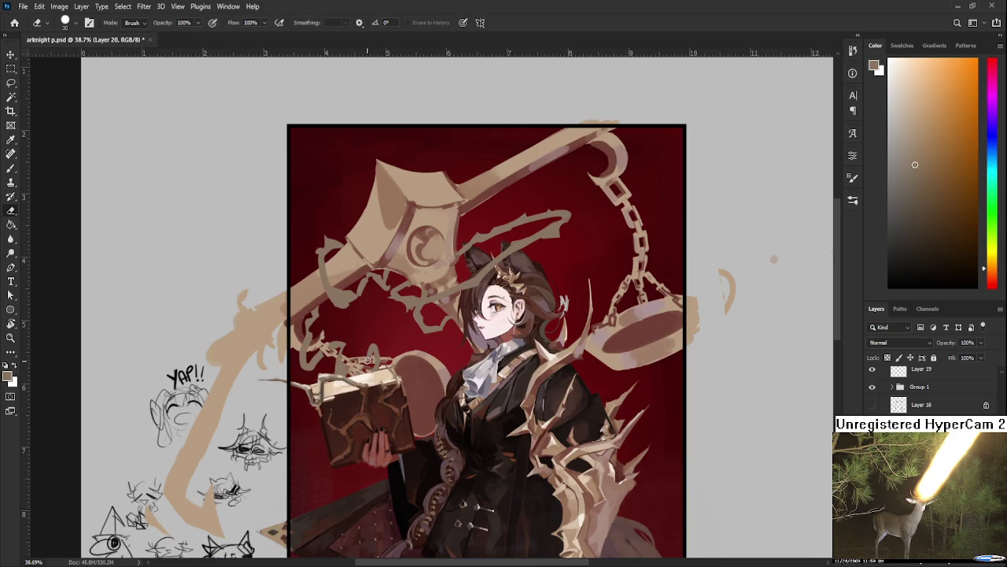
- Paint a small tan loop on the hammer's top edge and erase part of it
{"action": "key", "text": "e"}
{"action": "scroll", "coordinate": [472, 309], "scroll_direction": "down", "scroll_amount": 2}
{"action": "scroll", "coordinate": [456, 315], "scroll_direction": "up", "scroll_amount": 2}
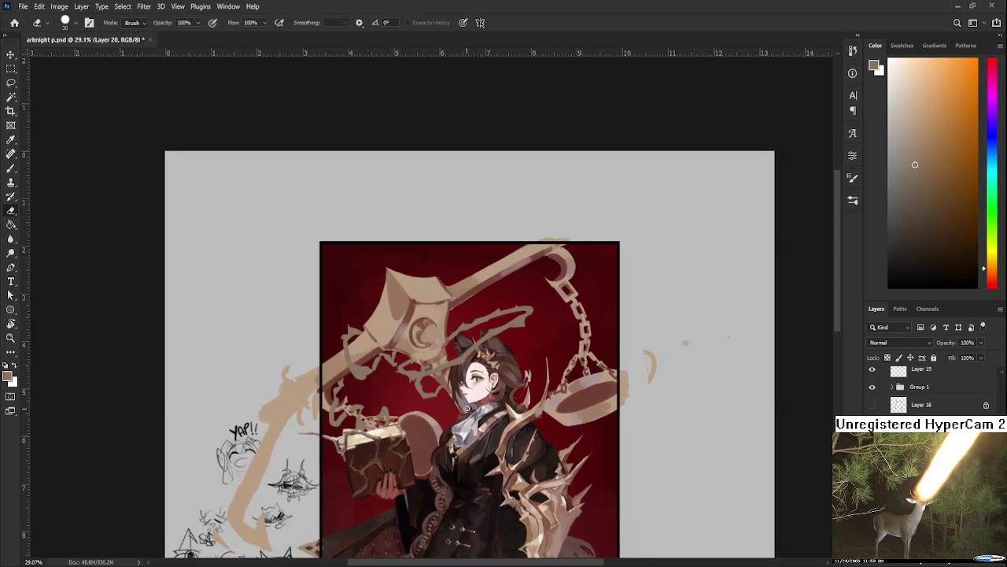
{"action": "scroll", "coordinate": [442, 319], "scroll_direction": "up", "scroll_amount": 2}
{"action": "key", "text": "b"}
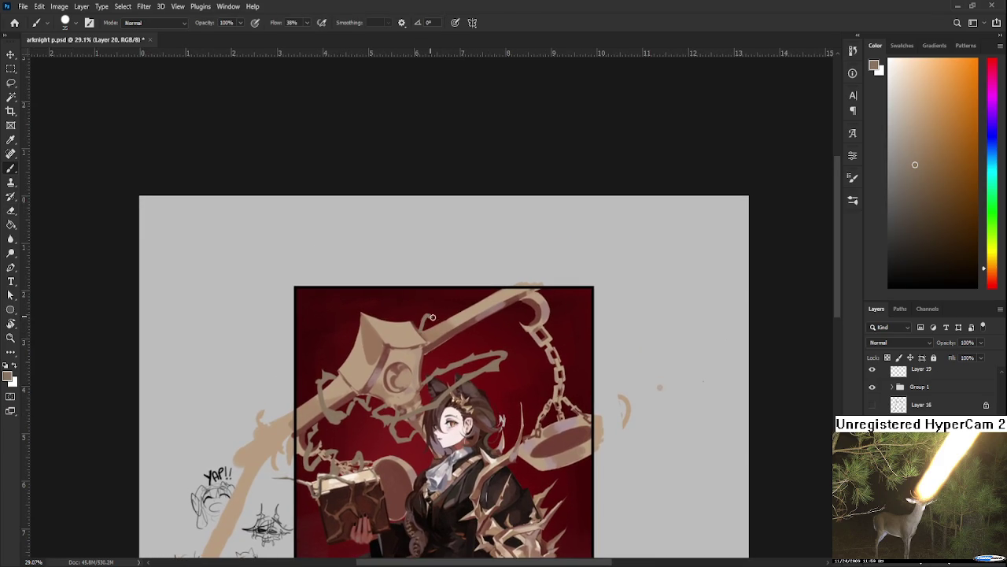
{"action": "left_click_drag", "start_coordinate": [426, 331], "coordinate": [457, 328]}
{"action": "key", "text": "e"}
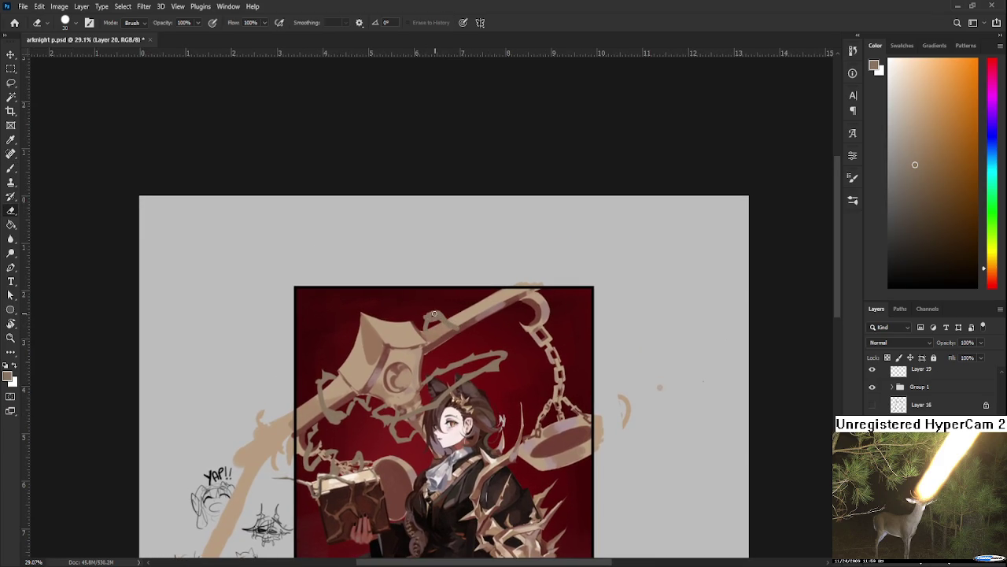
{"action": "key", "text": "b"}
{"action": "key", "text": "e"}
{"action": "mouse_move", "coordinate": [440, 307]}
{"action": "left_mouse_down"}
{"action": "mouse_move", "coordinate": [424, 319]}
{"action": "mouse_move", "coordinate": [482, 316]}
{"action": "left_mouse_up"}
- Repaint and clean up the top ring of the chain below the scythe hook
{"action": "key", "text": "b"}
{"action": "key", "text": "e"}
{"action": "key", "text": "b"}
{"action": "key", "text": "e"}
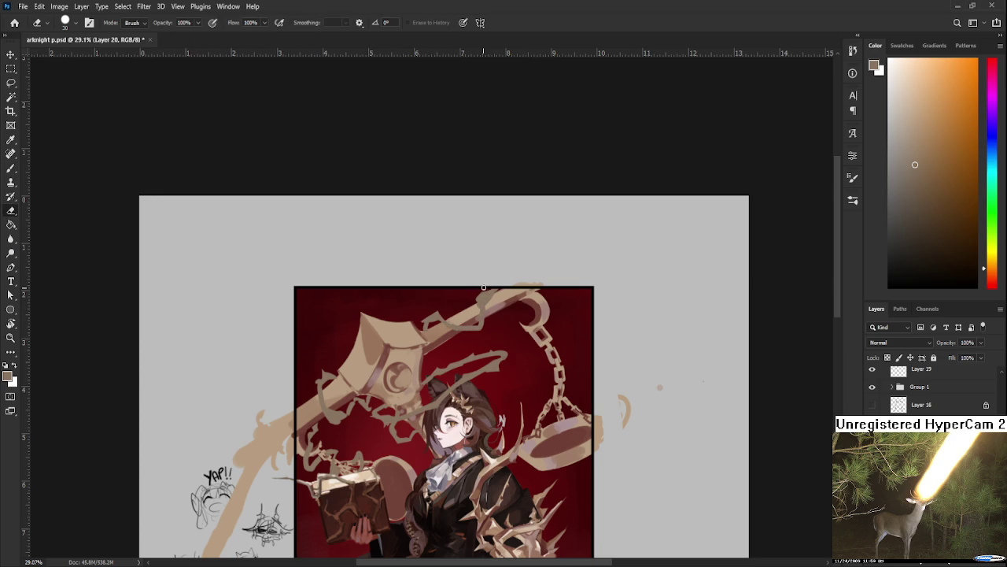
{"action": "key", "text": "b"}
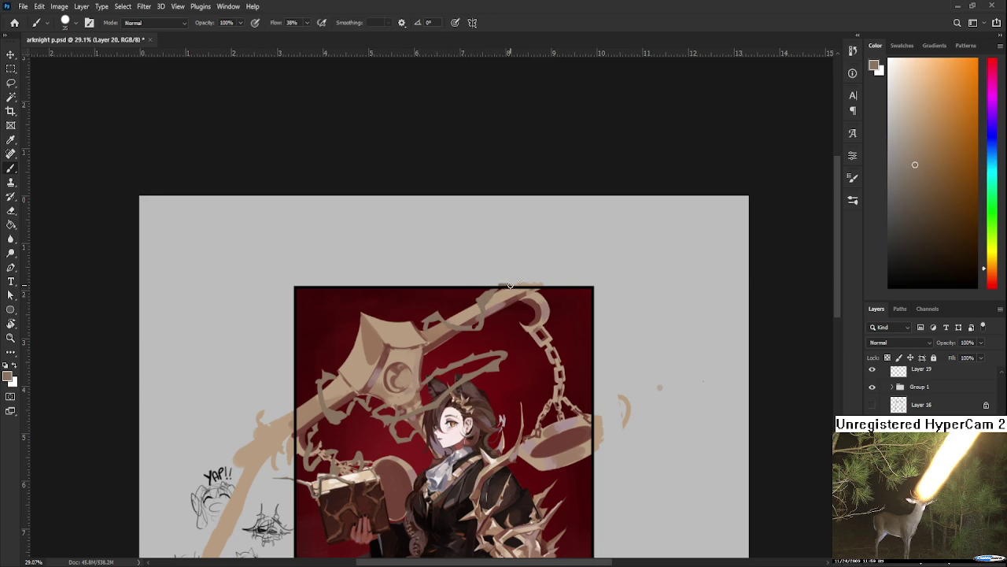
{"action": "left_click_drag", "start_coordinate": [522, 316], "coordinate": [522, 303]}
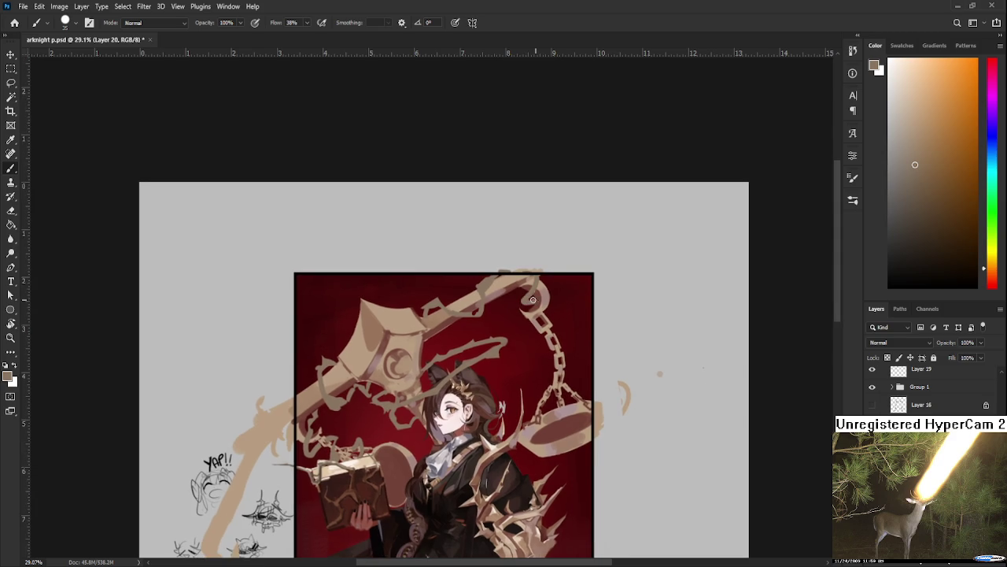
{"action": "key", "text": "e"}
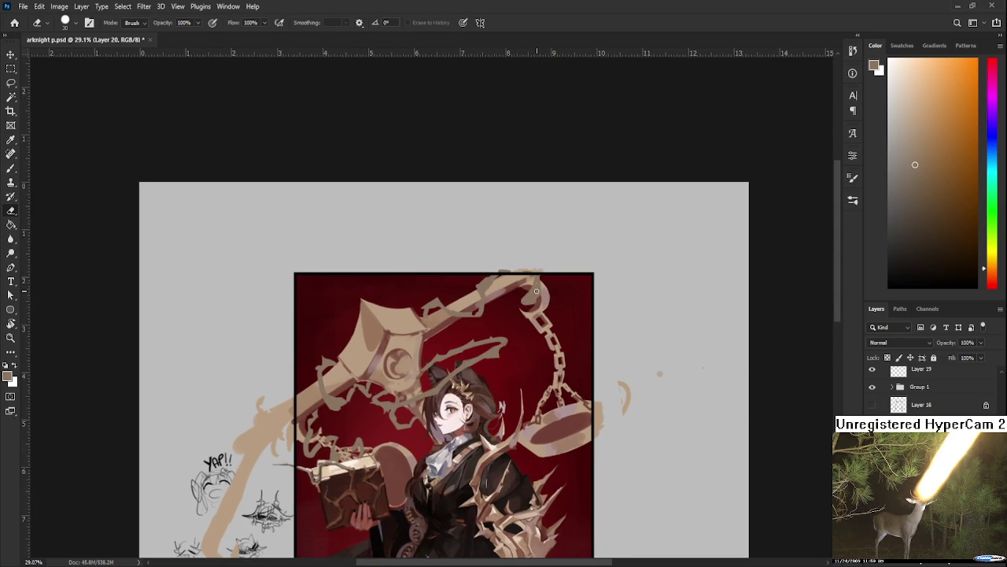
{"action": "key", "text": "b"}
{"action": "key", "text": "e"}
{"action": "key", "text": "b"}
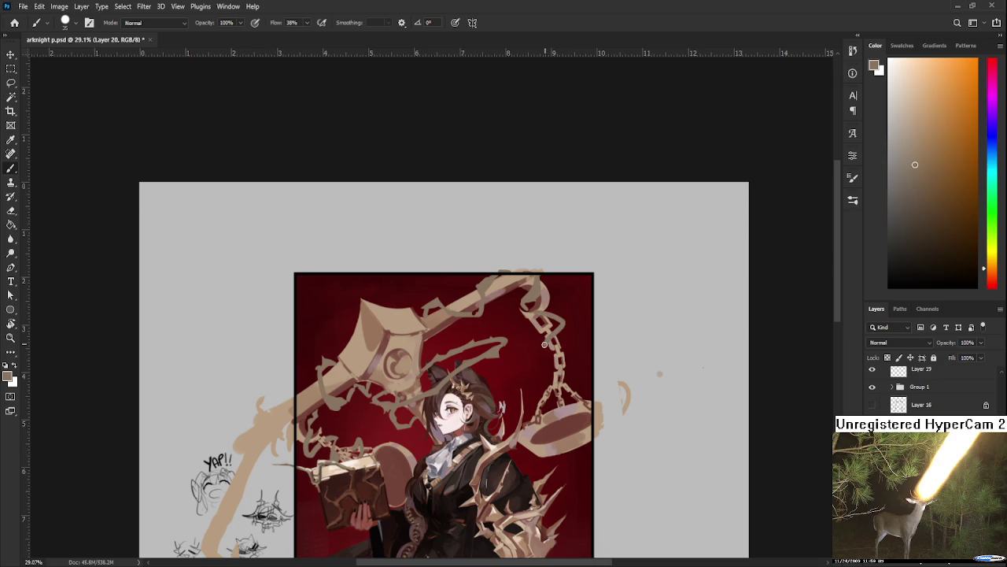
{"action": "key", "text": "e"}
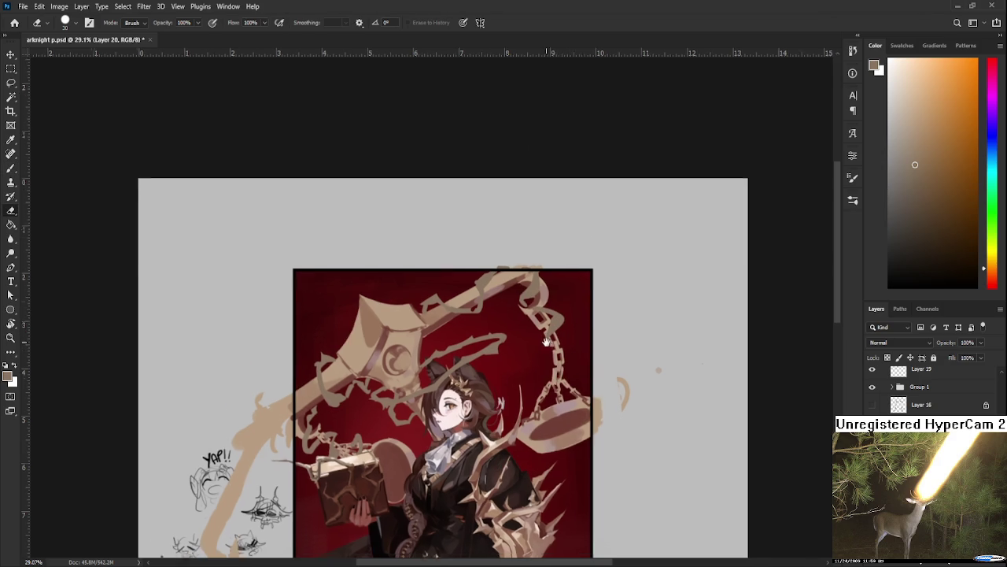
{"action": "scroll", "coordinate": [543, 283], "scroll_direction": "down", "scroll_amount": 3}
- Check the lower figure, then refine the upper chain links with brush and eraser
{"action": "left_click_drag", "start_coordinate": [540, 243], "coordinate": [512, 322]}
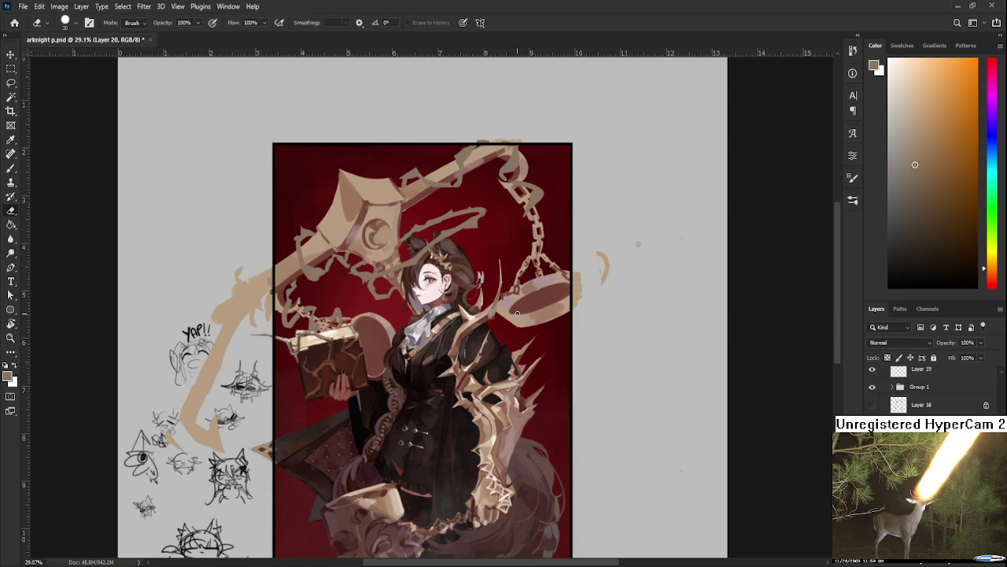
{"action": "left_click_drag", "start_coordinate": [513, 254], "coordinate": [491, 331]}
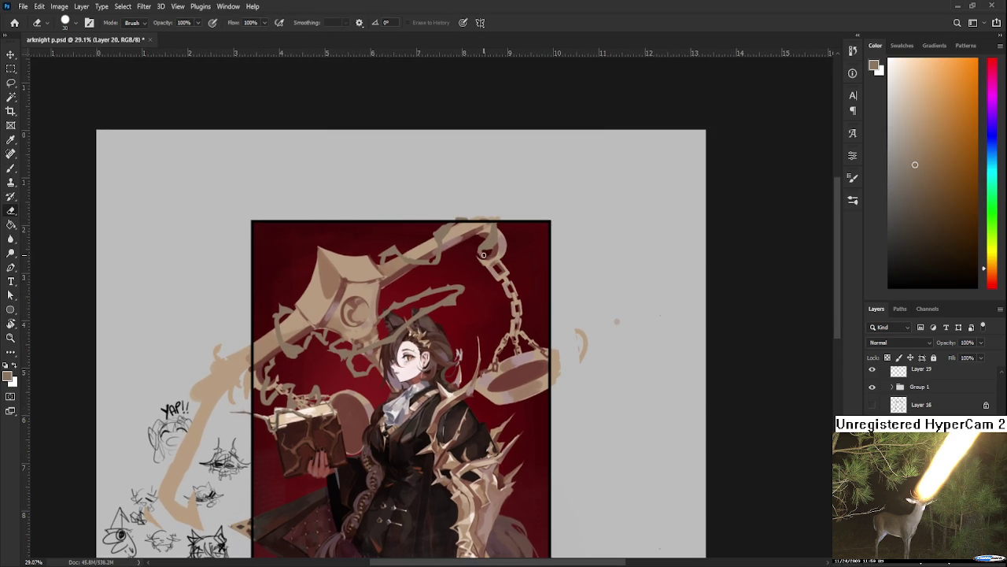
{"action": "key", "text": "e"}
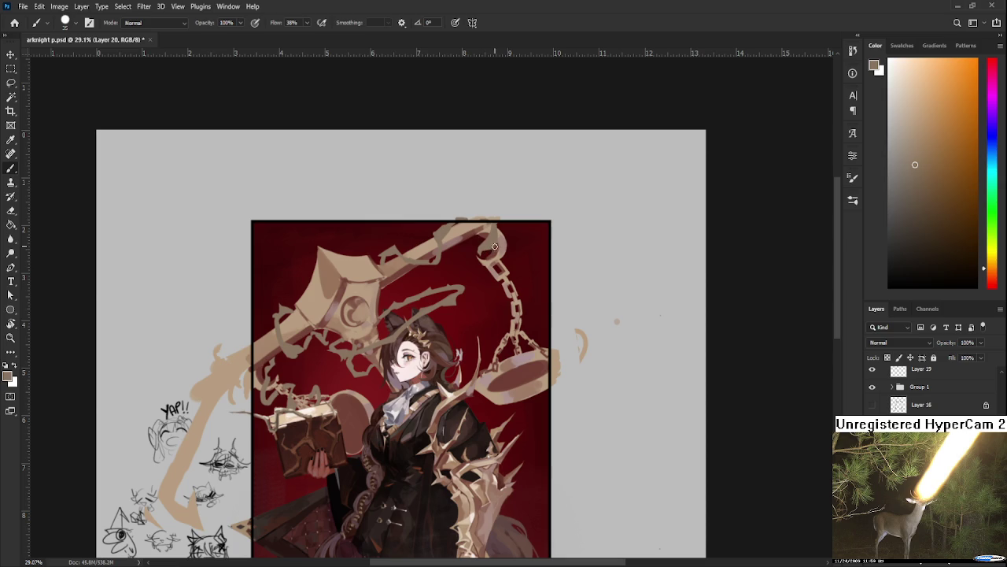
{"action": "key", "text": "b"}
{"action": "key", "text": "e"}
{"action": "key", "text": "b"}
{"action": "key", "text": "e"}
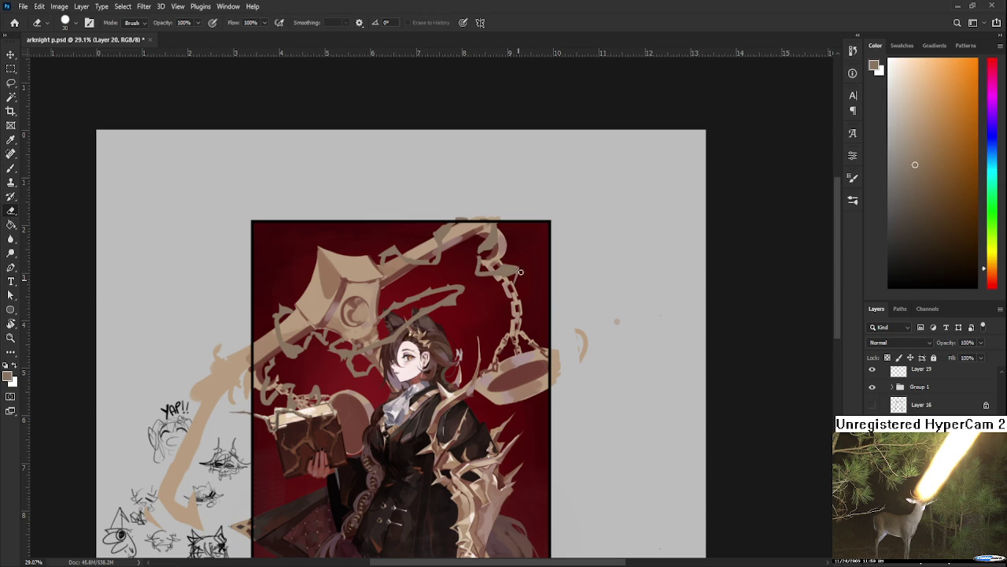
{"action": "key", "text": "b"}
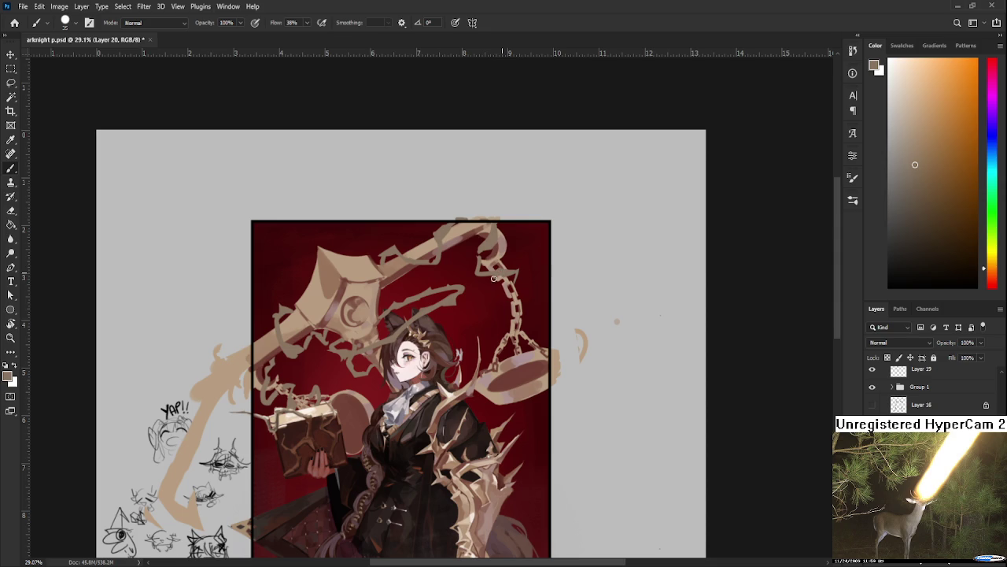
{"action": "key", "text": "e"}
{"action": "key", "text": "b"}
{"action": "key", "text": "e"}
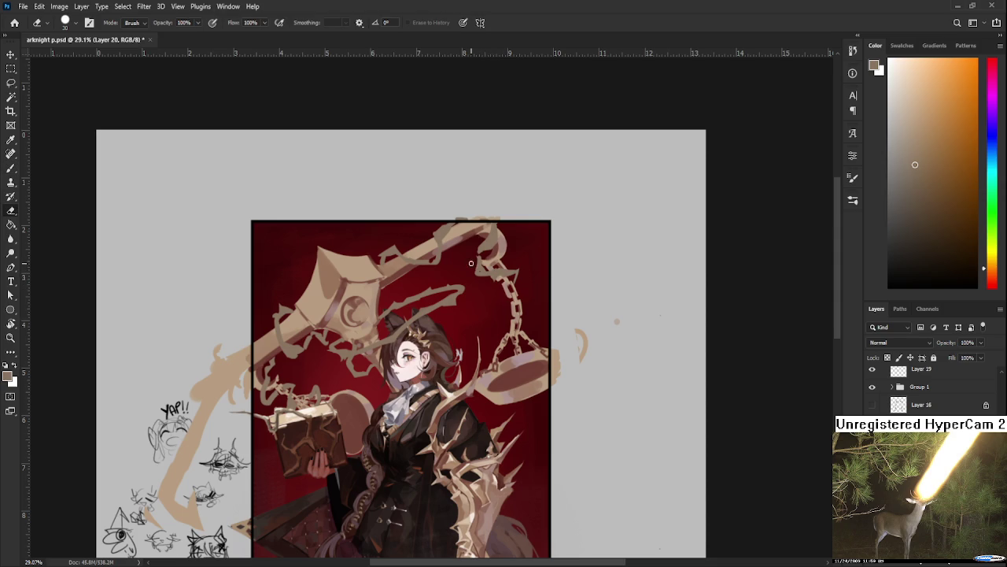
{"action": "key", "text": "b"}
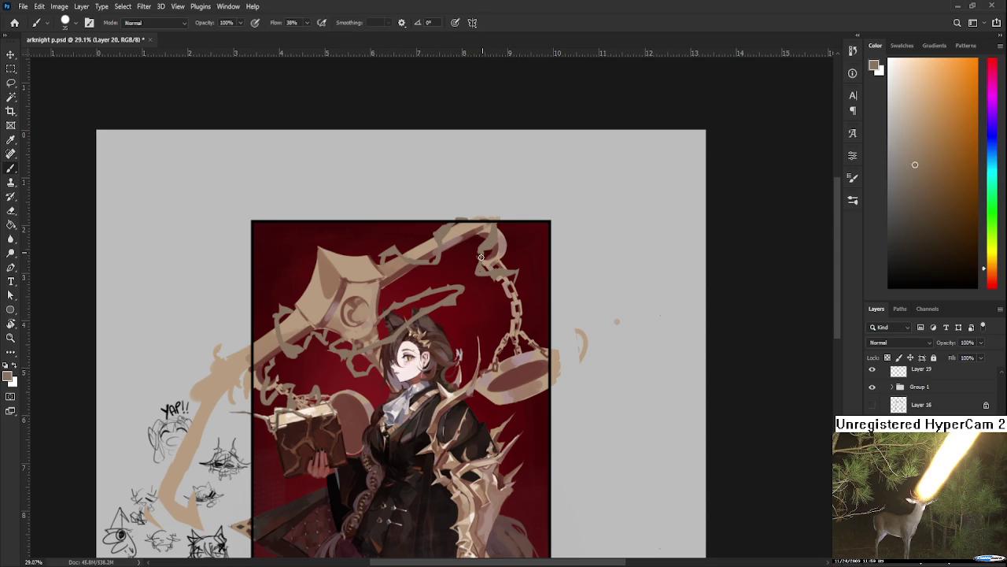
{"action": "key", "text": "e"}
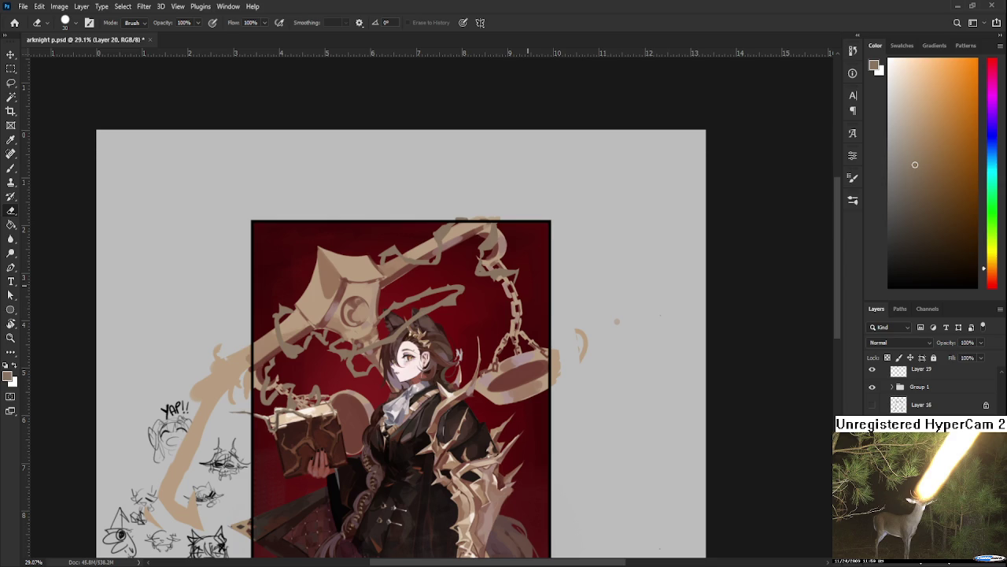
- Finish repainting and cleaning the chain links down toward the scales
{"action": "key", "text": "b"}
{"action": "key", "text": "e"}
{"action": "key", "text": "b"}
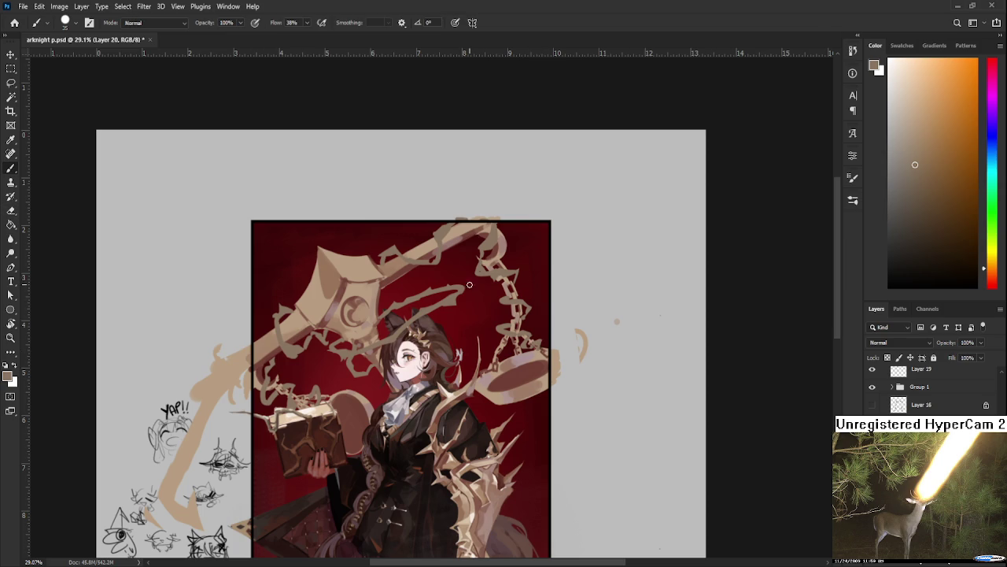
{"action": "key", "text": "e"}
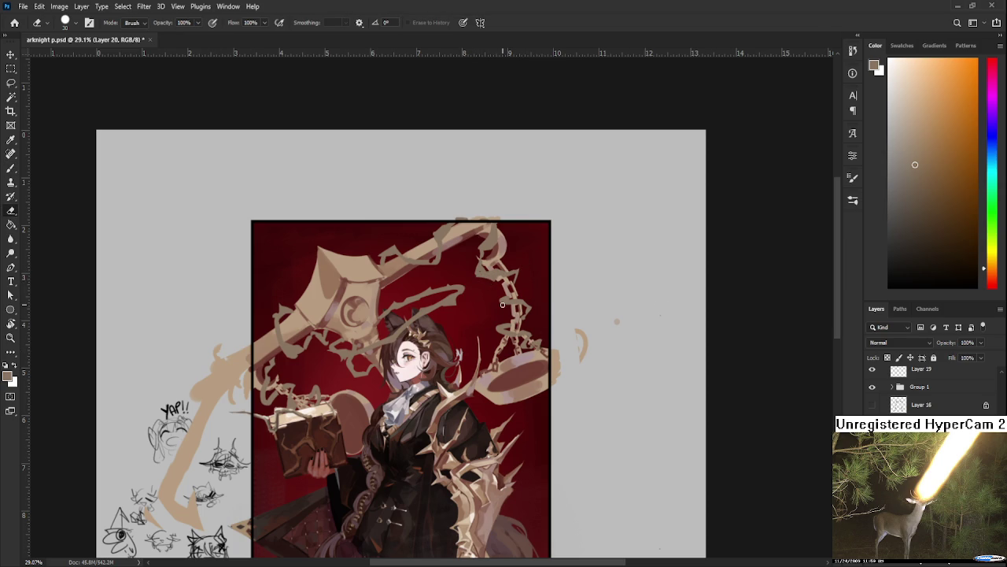
{"action": "scroll", "coordinate": [502, 304], "scroll_direction": "down", "scroll_amount": 2}
- Move the view from the girl's face down to the lower-left edge of the red background
{"action": "scroll", "coordinate": [503, 304], "scroll_direction": "down", "scroll_amount": 2}
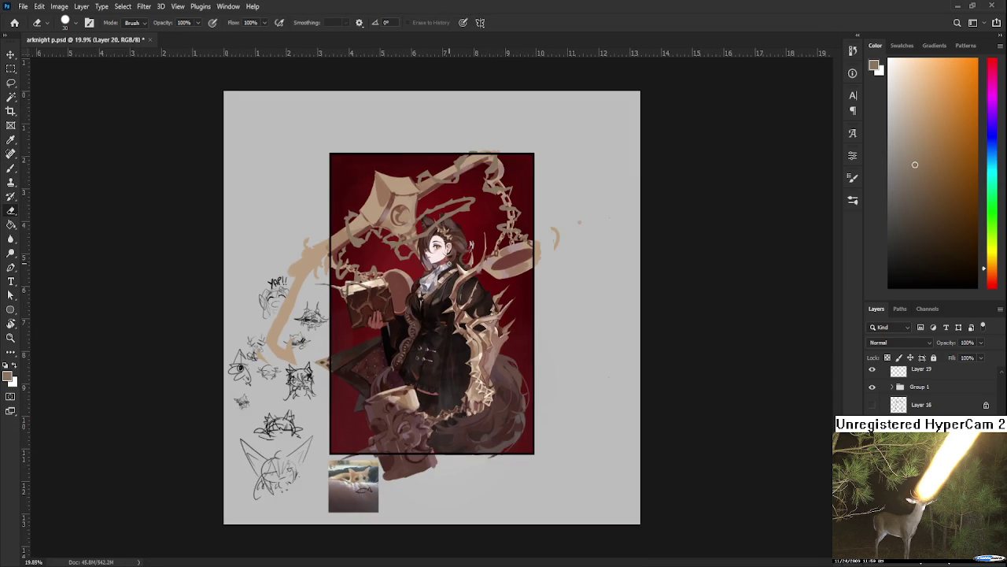
{"action": "scroll", "coordinate": [463, 261], "scroll_direction": "up", "scroll_amount": 2}
{"action": "scroll", "coordinate": [463, 261], "scroll_direction": "up", "scroll_amount": 1}
{"action": "scroll", "coordinate": [464, 262], "scroll_direction": "up", "scroll_amount": 1}
{"action": "left_click_drag", "start_coordinate": [481, 259], "coordinate": [493, 334]}
{"action": "scroll", "coordinate": [489, 338], "scroll_direction": "down", "scroll_amount": 1}
{"action": "scroll", "coordinate": [489, 339], "scroll_direction": "down", "scroll_amount": 1}
{"action": "scroll", "coordinate": [491, 345], "scroll_direction": "down", "scroll_amount": 1}
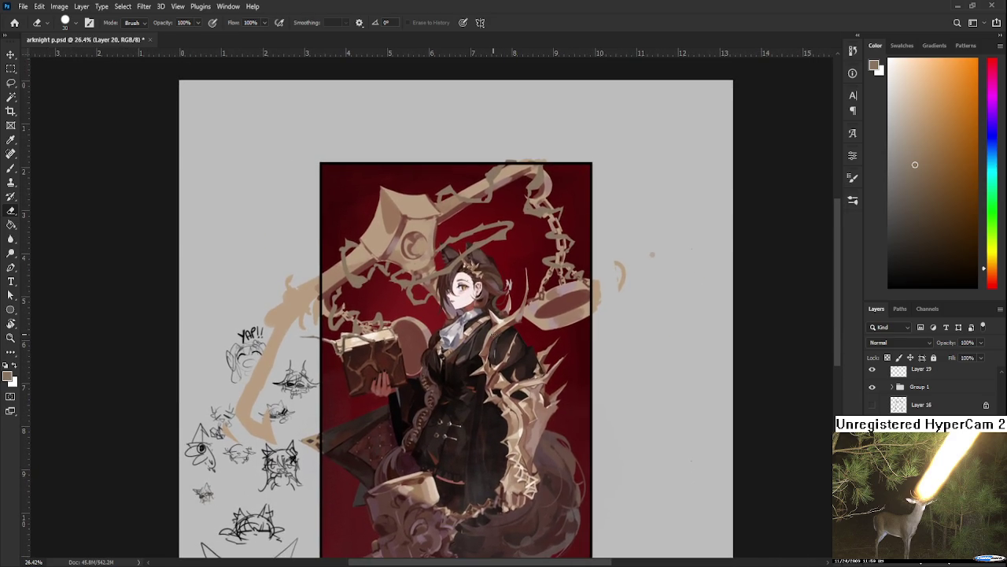
{"action": "left_click_drag", "start_coordinate": [487, 395], "coordinate": [486, 361]}
{"action": "scroll", "coordinate": [486, 361], "scroll_direction": "up", "scroll_amount": 1}
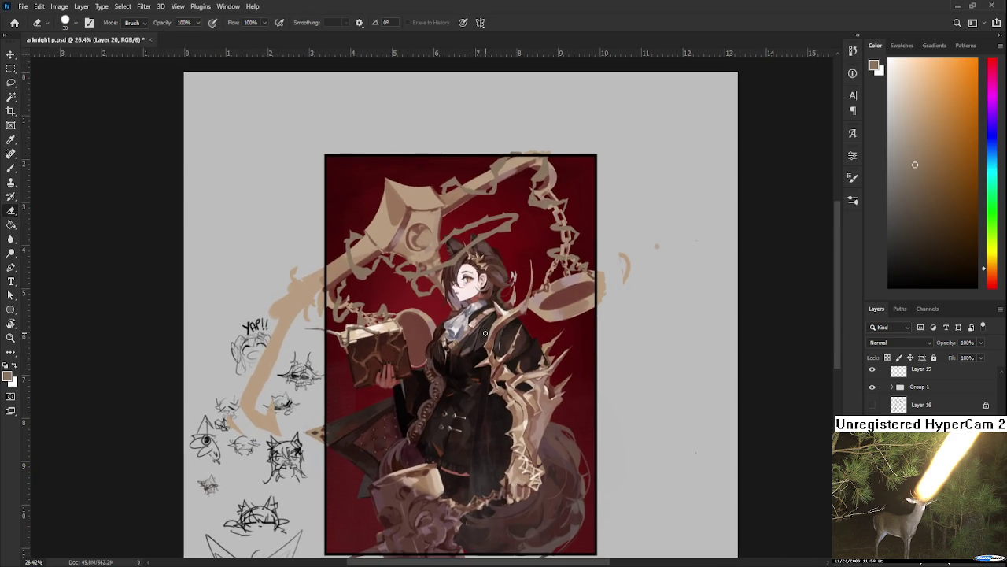
- Paint a curving tan vine stroke down the left edge and erase its upper end
{"action": "key", "text": "b"}
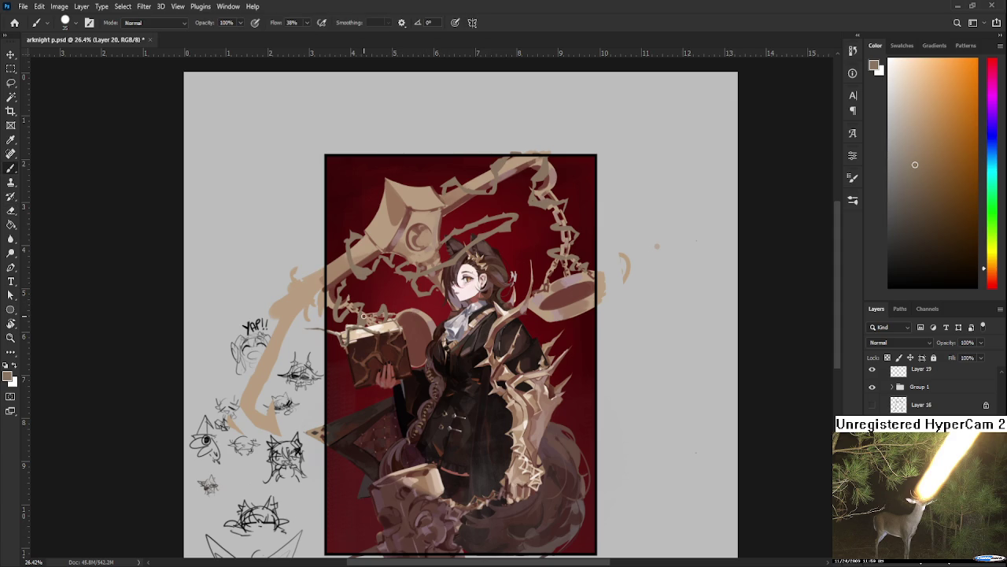
{"action": "scroll", "coordinate": [362, 313], "scroll_direction": "up", "scroll_amount": 2}
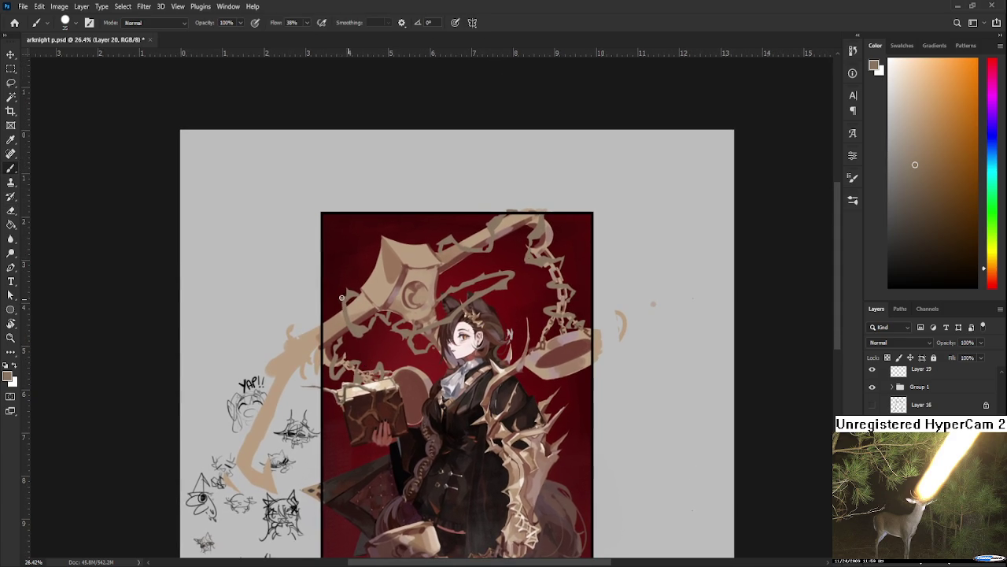
{"action": "scroll", "coordinate": [350, 311], "scroll_direction": "down", "scroll_amount": 4}
{"action": "scroll", "coordinate": [368, 335], "scroll_direction": "down", "scroll_amount": 1}
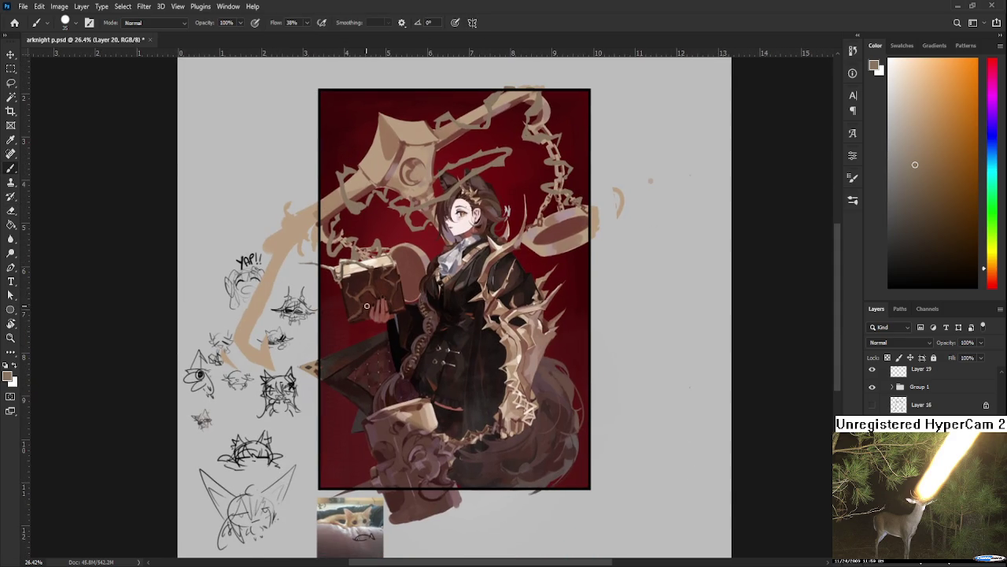
{"action": "left_click_drag", "start_coordinate": [322, 488], "coordinate": [345, 425]}
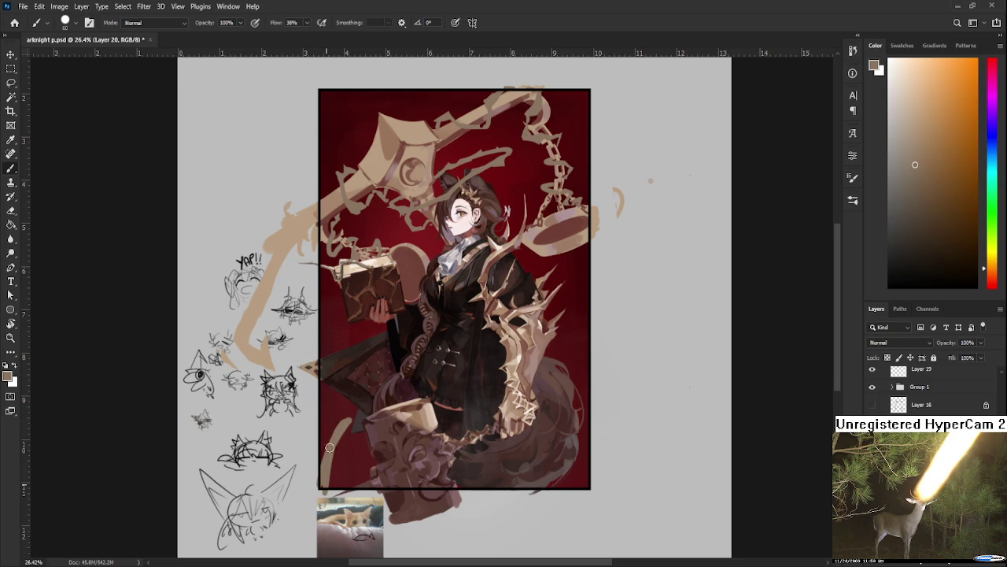
{"action": "key", "text": "e"}
{"action": "left_click_drag", "start_coordinate": [352, 421], "coordinate": [341, 435]}
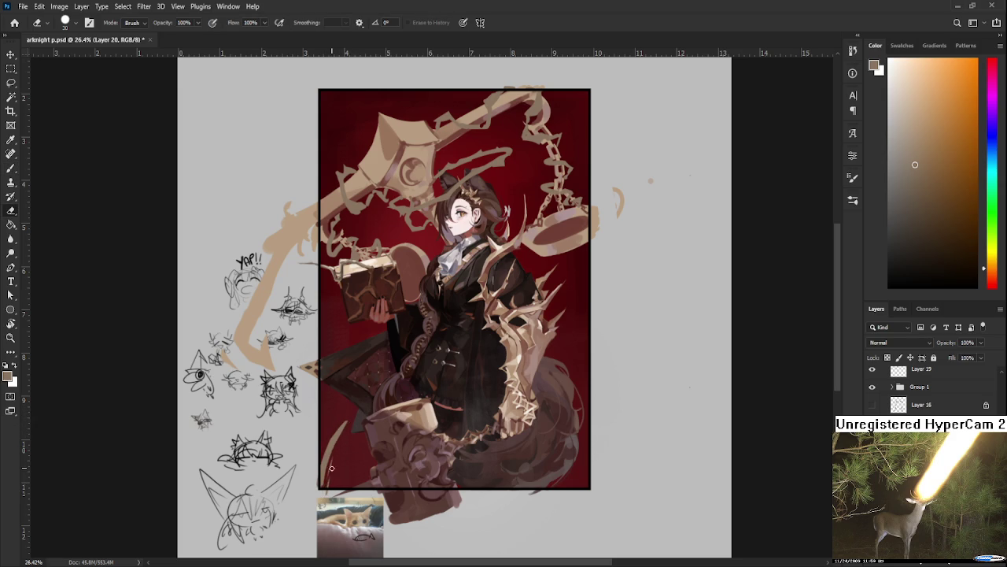
- Erase part of the vine near the lower-left edge of the artwork
{"action": "key", "text": "b"}
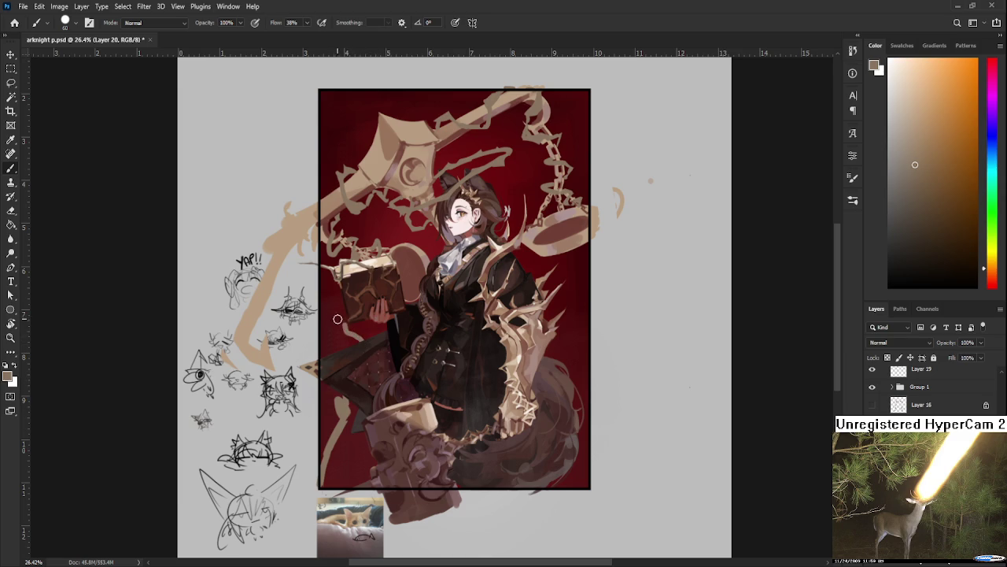
{"action": "key", "text": "e"}
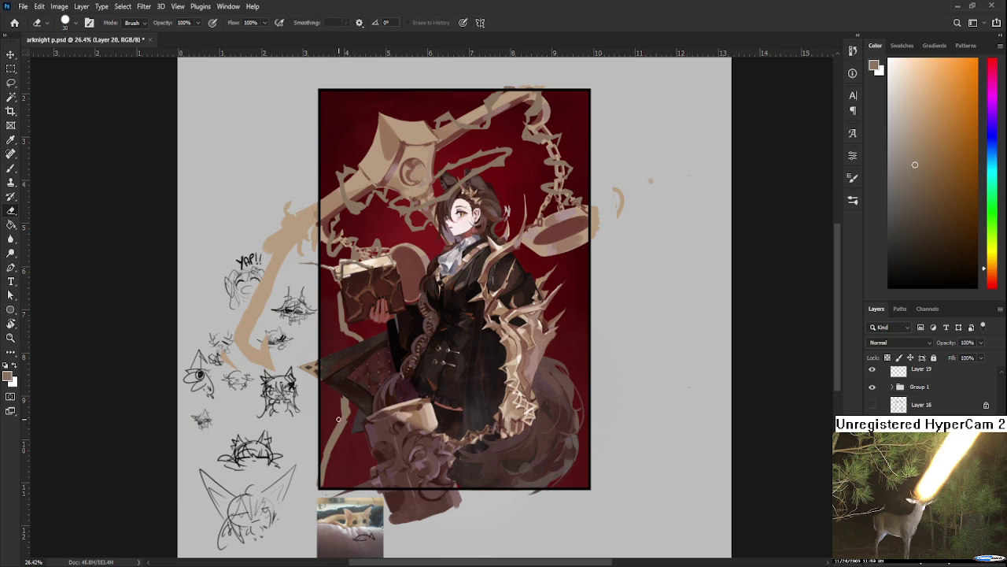
{"action": "key", "text": "b"}
{"action": "key", "text": "e"}
{"action": "left_click_drag", "start_coordinate": [333, 425], "coordinate": [348, 447]}
{"action": "key", "text": "b"}
{"action": "key", "text": "e"}
- Touch up the thin thorny vine below the open book with brush and eraser
{"action": "key", "text": "b"}
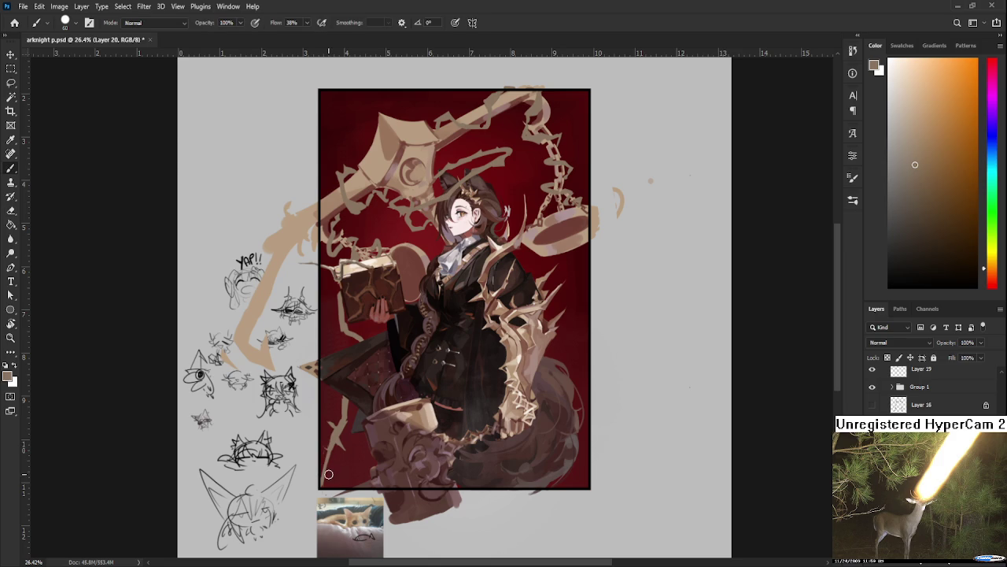
{"action": "key", "text": "e"}
{"action": "key", "text": "b"}
{"action": "key", "text": "e"}
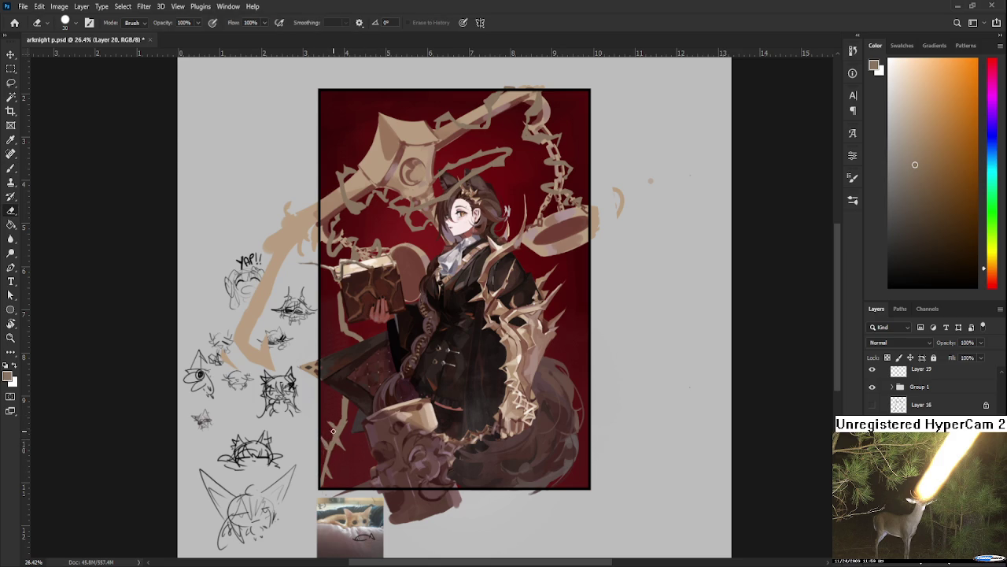
{"action": "key", "text": "b"}
{"action": "key", "text": "e"}
{"action": "key", "text": "b"}
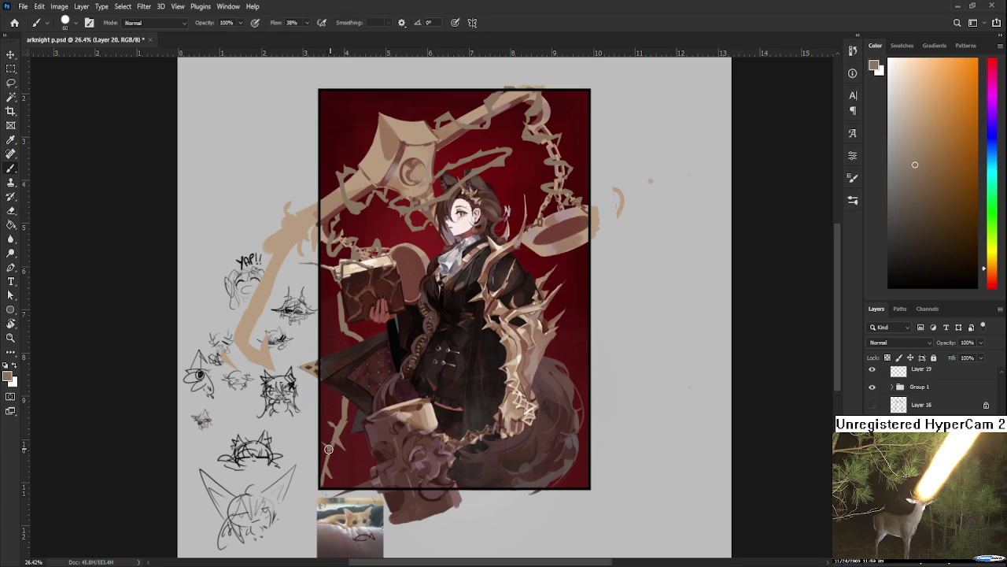
{"action": "key", "text": "e"}
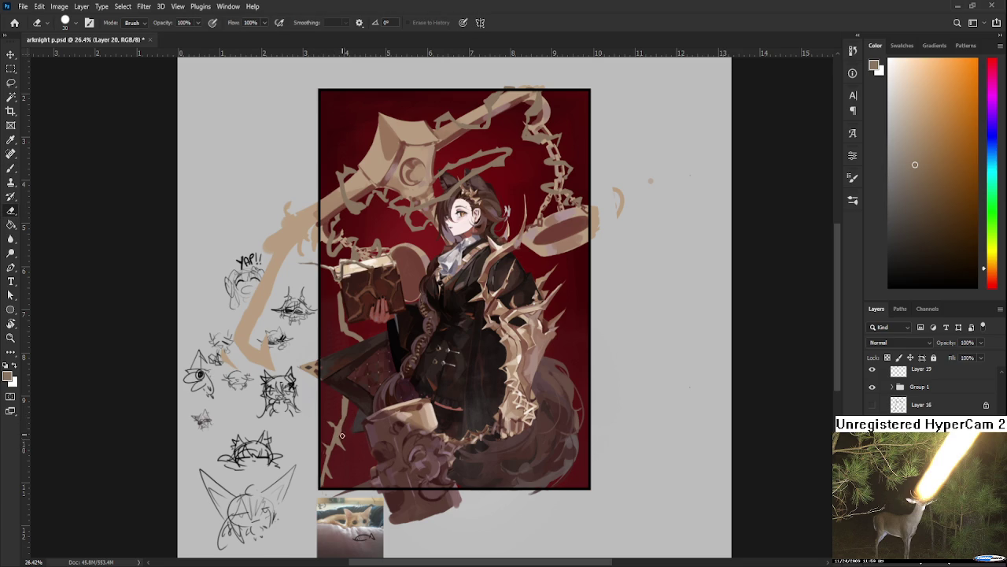
{"action": "key", "text": "b"}
{"action": "key", "text": "e"}
{"action": "scroll", "coordinate": [352, 410], "scroll_direction": "up", "scroll_amount": 2}
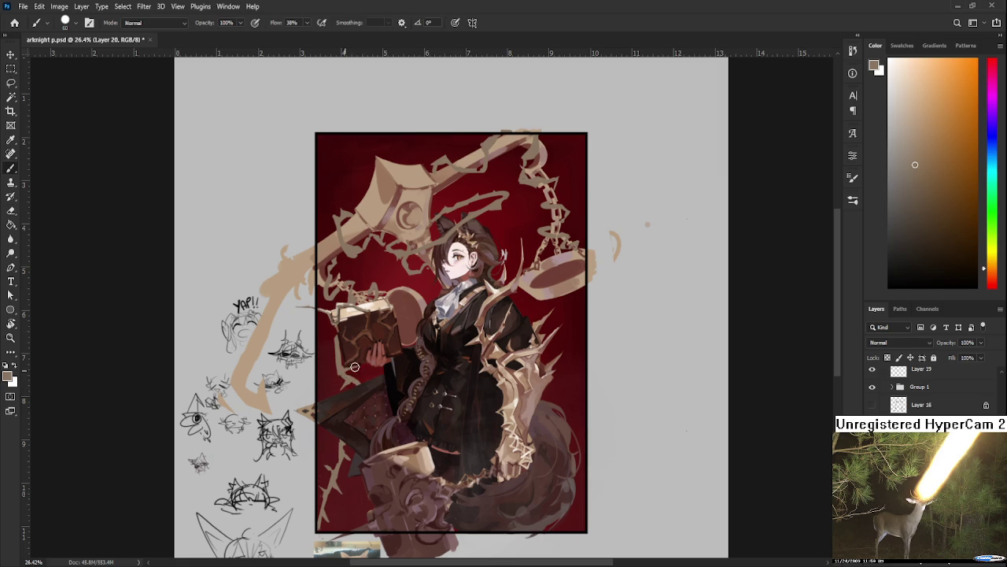
- Alternate Brush and Eraser to paint and trim thorn strokes around the scythe head
{"action": "key", "text": "b"}
{"action": "scroll", "coordinate": [340, 386], "scroll_direction": "up", "scroll_amount": 2}
{"action": "key", "text": "e"}
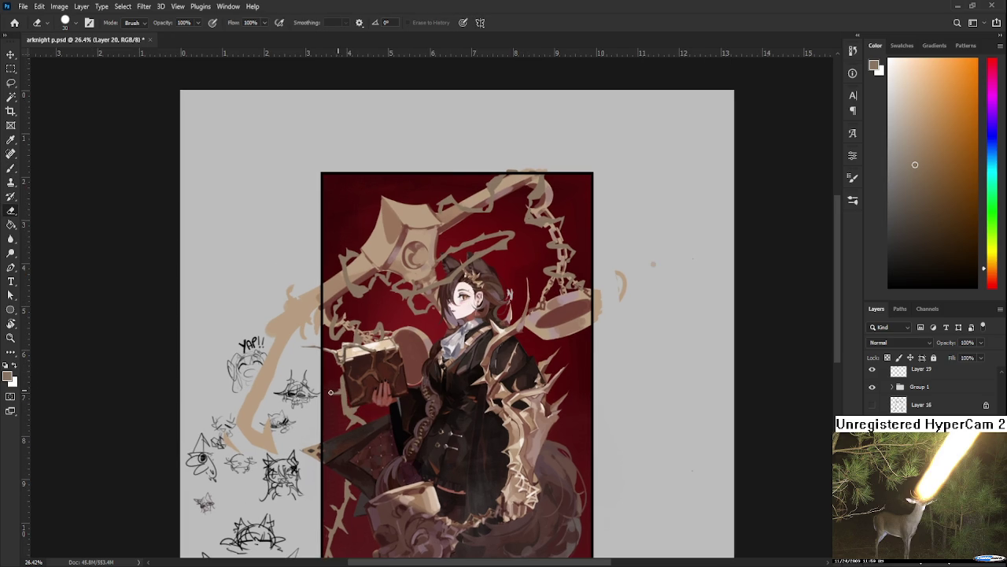
{"action": "scroll", "coordinate": [354, 380], "scroll_direction": "down", "scroll_amount": 3}
{"action": "scroll", "coordinate": [358, 380], "scroll_direction": "up", "scroll_amount": 6}
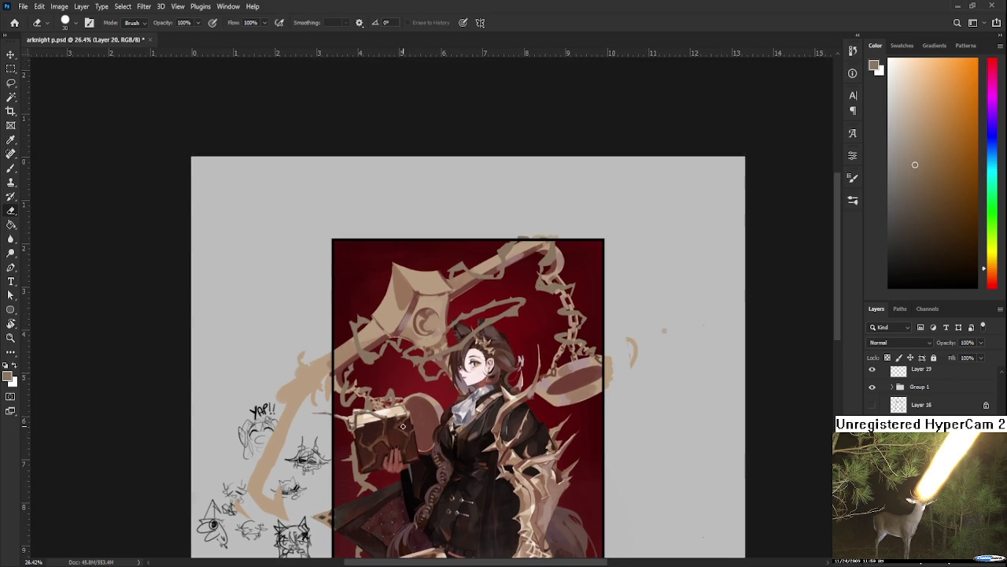
{"action": "key", "text": "b"}
{"action": "key", "text": "e"}
{"action": "key", "text": "b"}
{"action": "key", "text": "e"}
{"action": "key", "text": "b"}
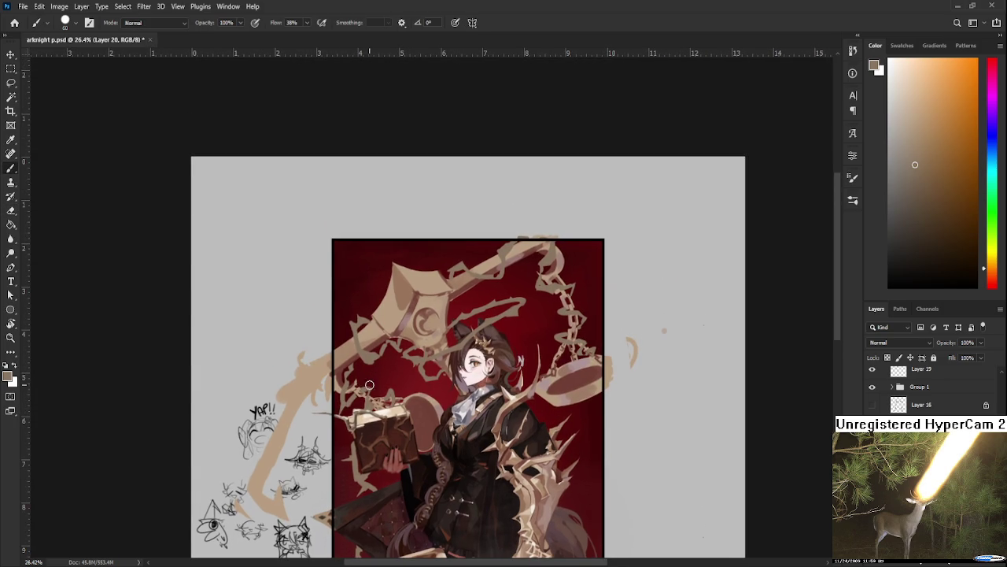
{"action": "key", "text": "e"}
{"action": "key", "text": "b"}
{"action": "key", "text": "e"}
{"action": "key", "text": "b"}
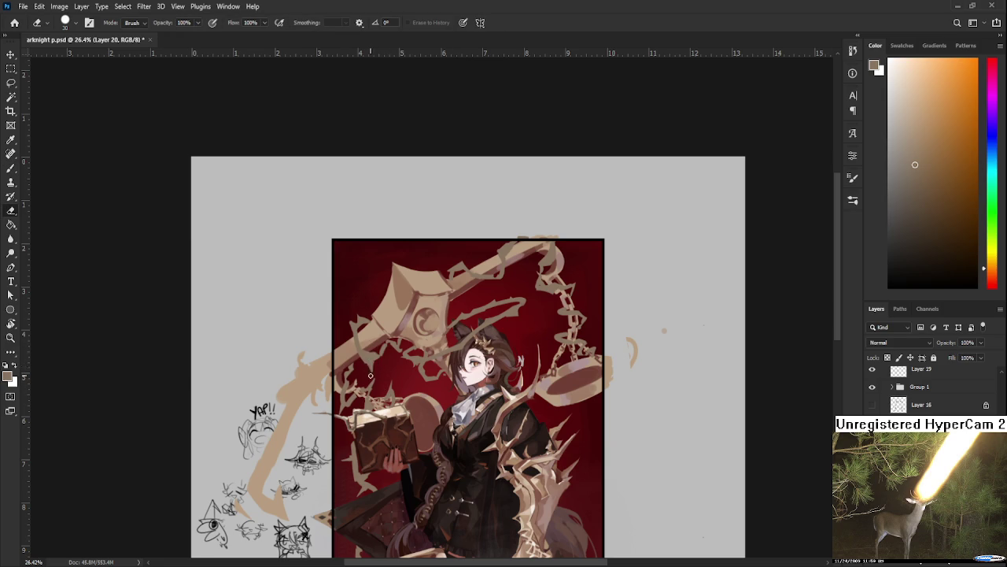
{"action": "scroll", "coordinate": [354, 373], "scroll_direction": "up", "scroll_amount": 2}
{"action": "key", "text": "e"}
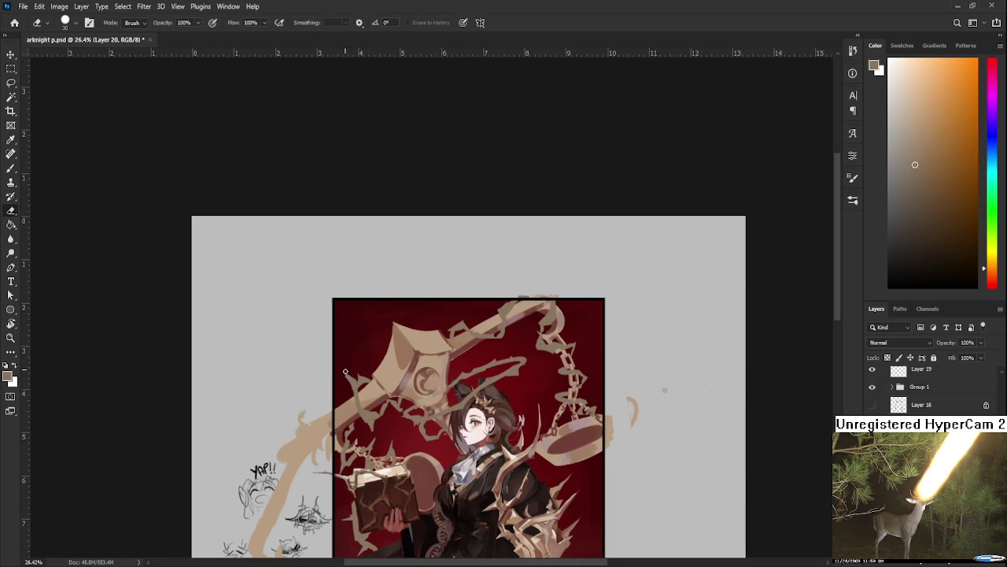
- Pan to the artwork's top and refine tan vine strokes where the chain hangs
{"action": "left_click_drag", "start_coordinate": [358, 366], "coordinate": [319, 421]}
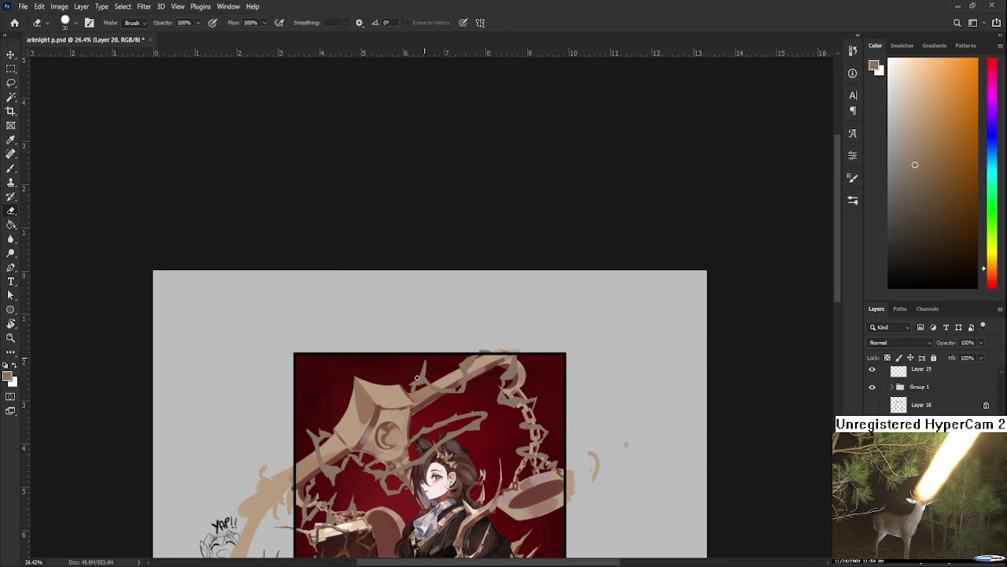
{"action": "scroll", "coordinate": [439, 375], "scroll_direction": "down", "scroll_amount": 1}
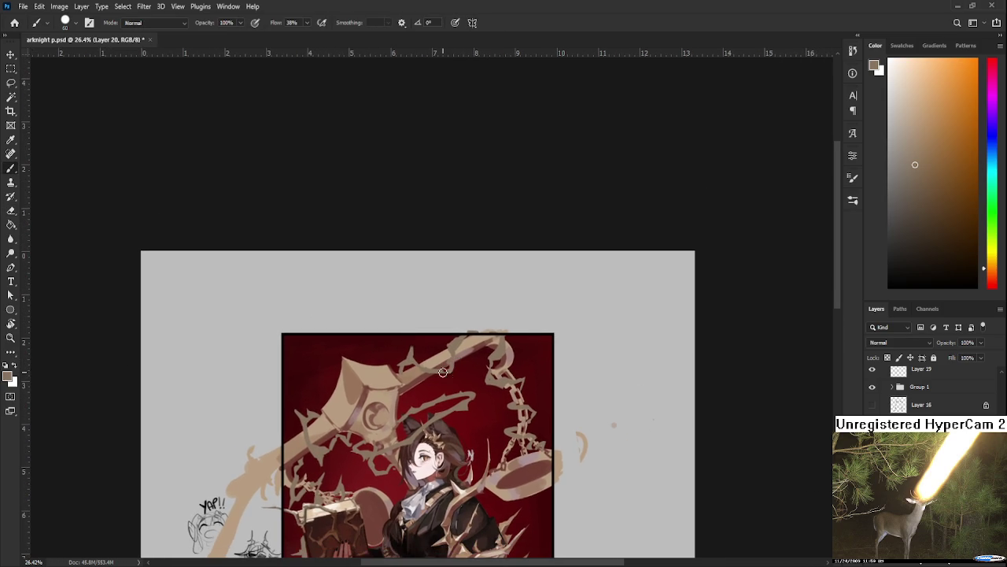
{"action": "key", "text": "b"}
{"action": "key", "text": "e"}
{"action": "key", "text": "b"}
{"action": "key", "text": "e"}
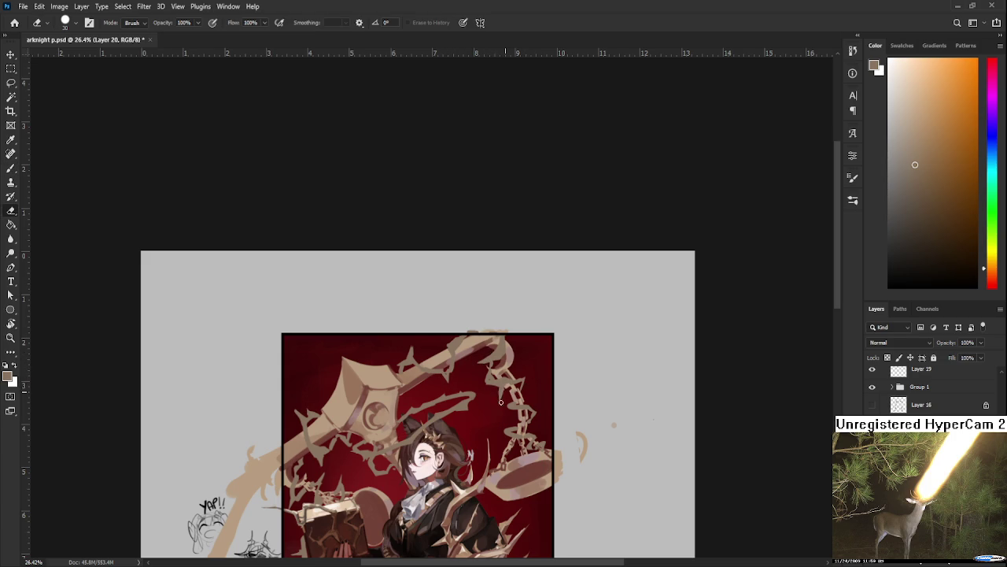
{"action": "key", "text": "b"}
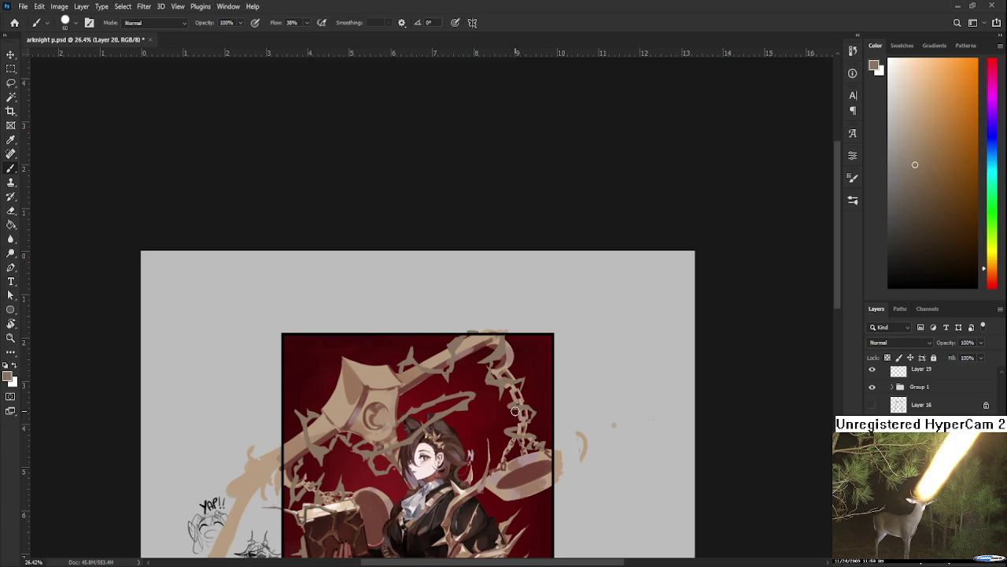
{"action": "key", "text": "e"}
{"action": "key", "text": "b"}
{"action": "key", "text": "e"}
{"action": "key", "text": "b"}
{"action": "key", "text": "e"}
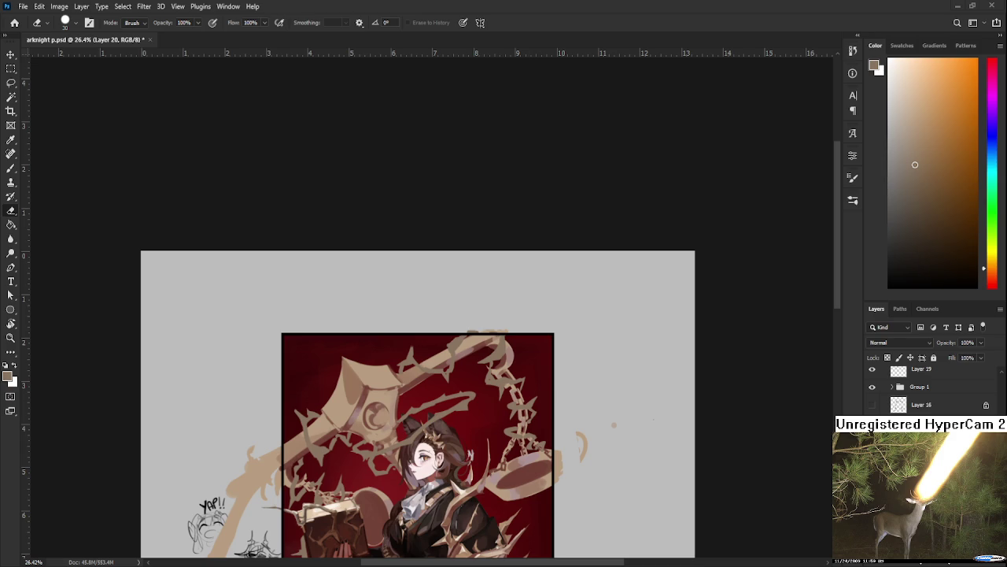
{"action": "scroll", "coordinate": [450, 387], "scroll_direction": "up", "scroll_amount": 2}
- Erase vine strokes crossing the scythe head and the scale's chain
{"action": "mouse_move", "coordinate": [504, 306]}
{"action": "left_mouse_down"}
{"action": "mouse_move", "coordinate": [452, 324]}
{"action": "mouse_move", "coordinate": [499, 363]}
{"action": "left_mouse_up"}
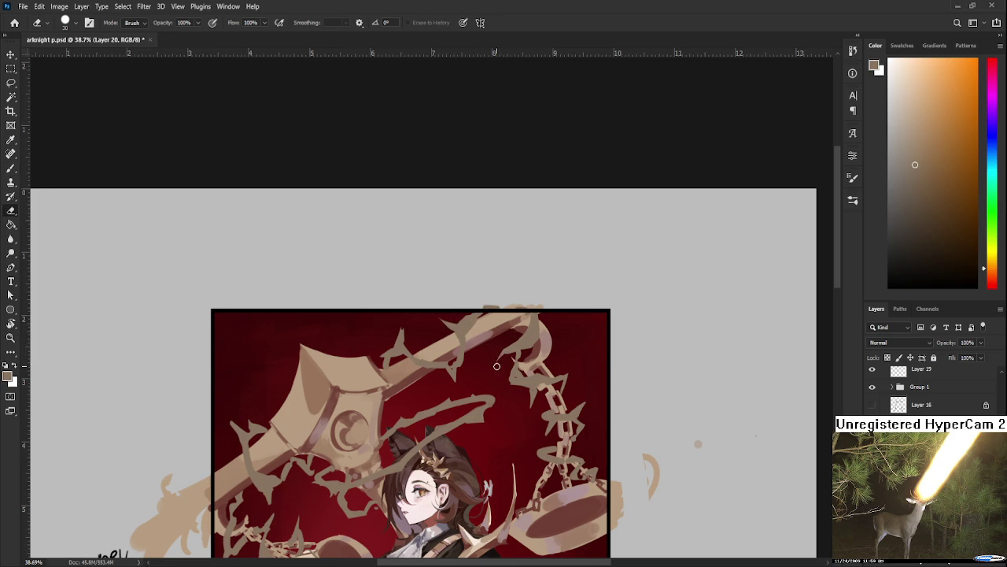
{"action": "mouse_move", "coordinate": [543, 386]}
{"action": "left_mouse_down"}
{"action": "mouse_move", "coordinate": [523, 323]}
{"action": "mouse_move", "coordinate": [528, 388]}
{"action": "left_mouse_up"}
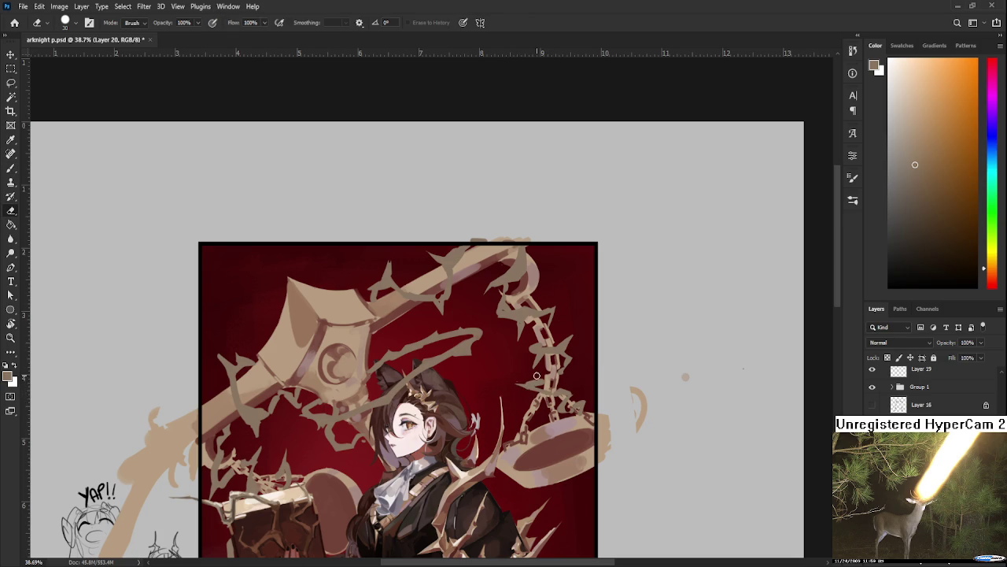
{"action": "left_click_drag", "start_coordinate": [532, 379], "coordinate": [537, 380]}
{"action": "left_click_drag", "start_coordinate": [527, 353], "coordinate": [535, 347]}
- Return to the Brush and pan down to the girl and book
{"action": "key", "text": "b"}
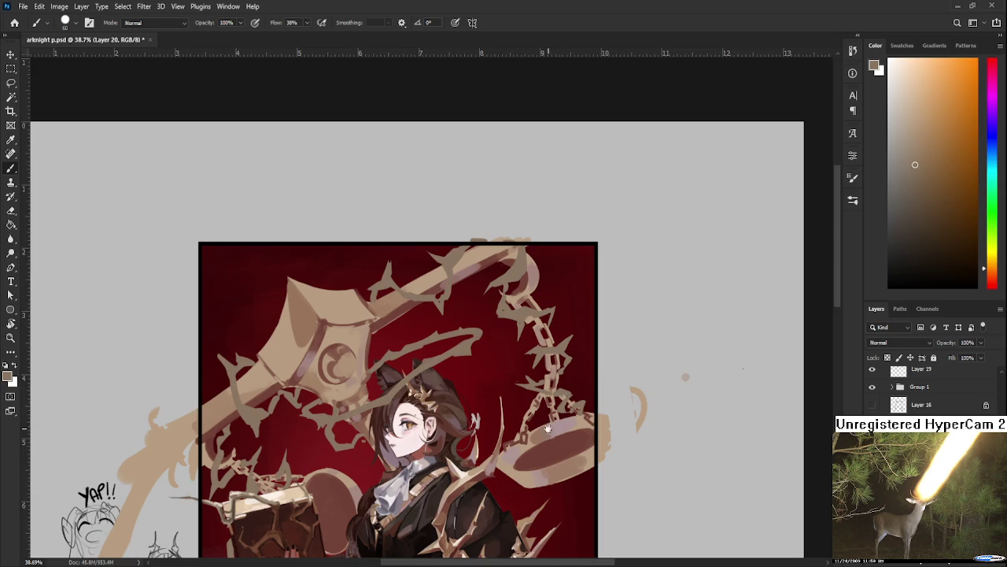
{"action": "scroll", "coordinate": [574, 359], "scroll_direction": "left", "scroll_amount": 3}
{"action": "scroll", "coordinate": [550, 358], "scroll_direction": "down", "scroll_amount": 3}
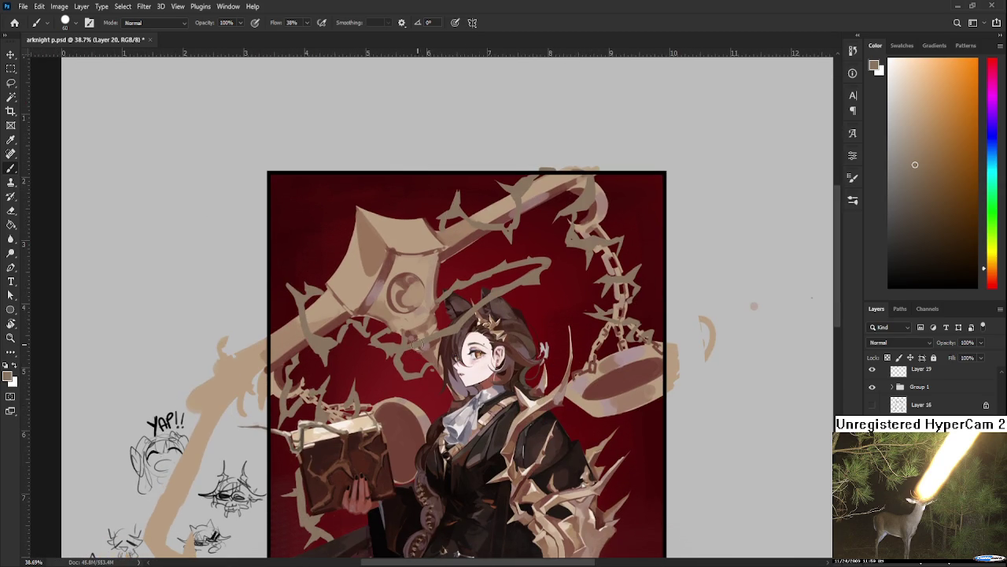
{"action": "left_click_drag", "start_coordinate": [481, 476], "coordinate": [465, 331]}
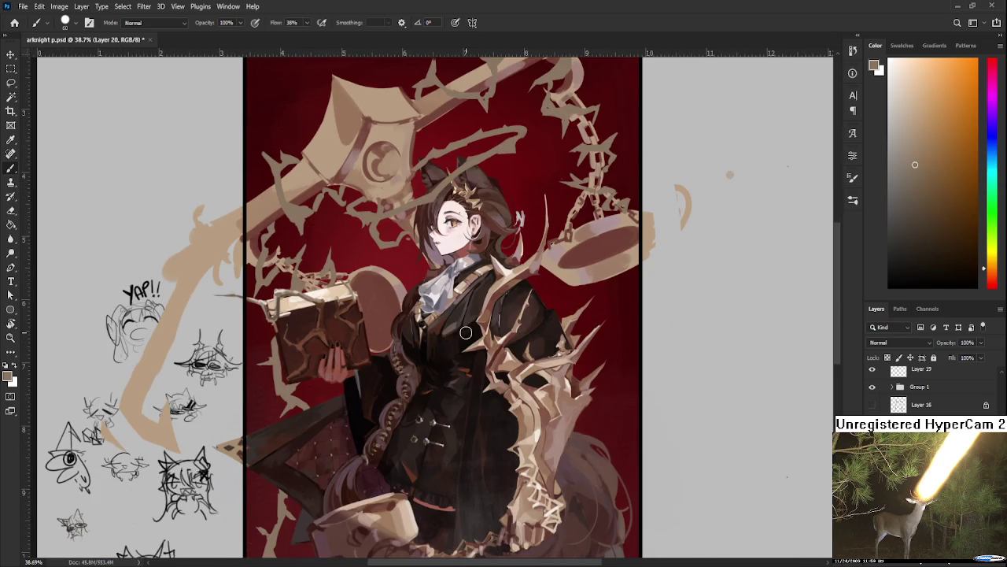
- Erase a small bit of thorny vine near the red panel's lower-left border
{"action": "scroll", "coordinate": [464, 331], "scroll_direction": "down", "scroll_amount": 2}
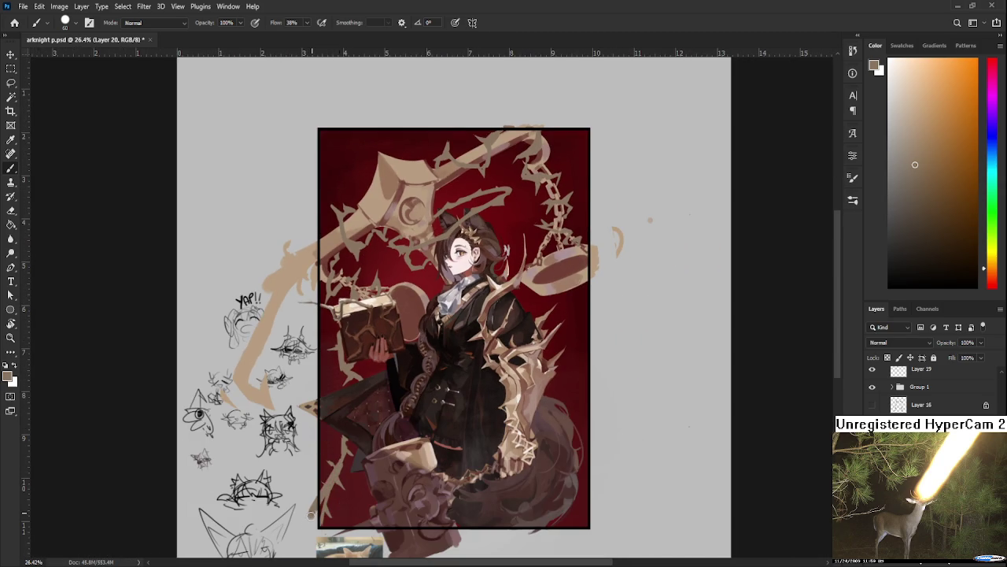
{"action": "key", "text": "e"}
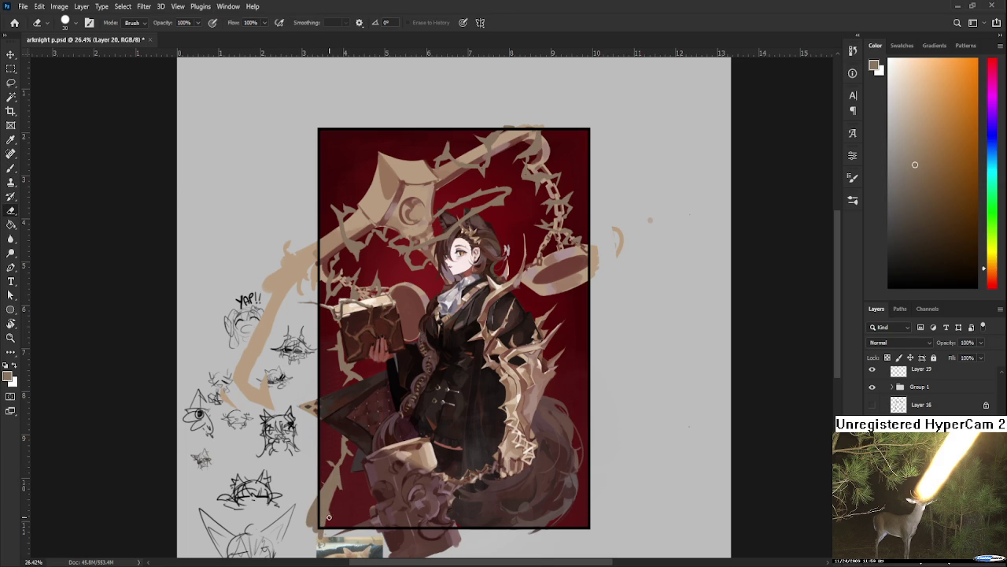
{"action": "left_click_drag", "start_coordinate": [331, 499], "coordinate": [331, 505]}
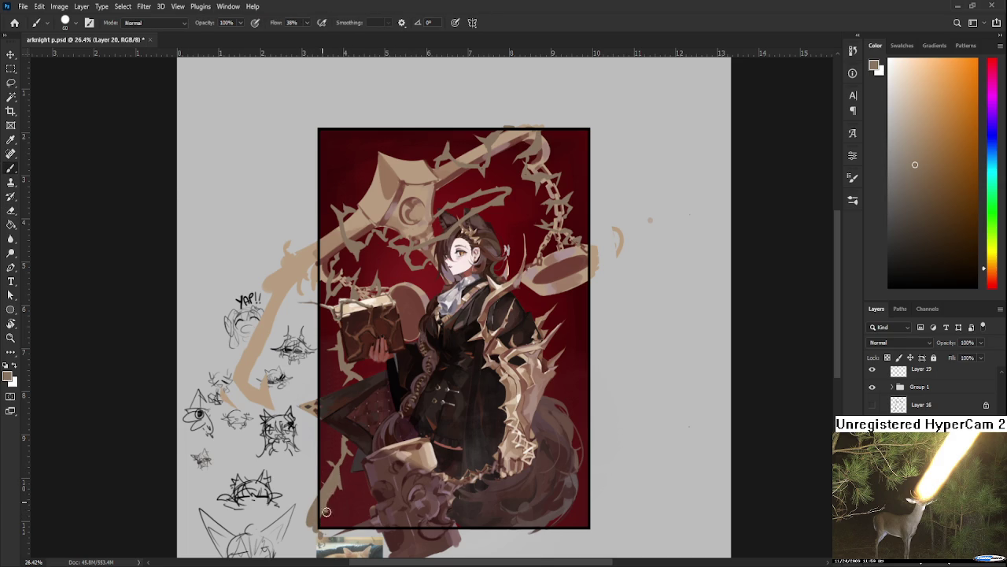
{"action": "key", "text": "b"}
{"action": "key", "text": "e"}
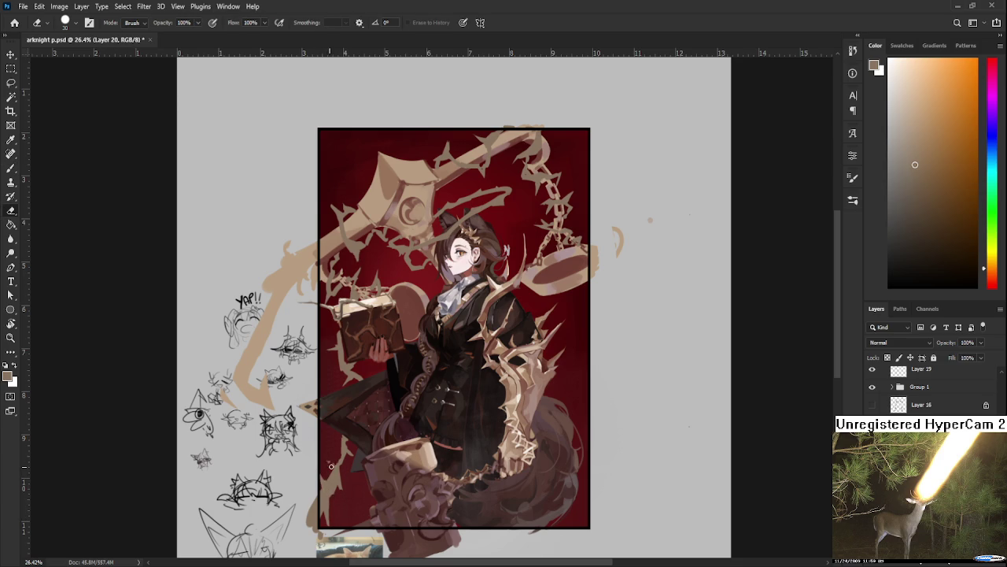
{"action": "scroll", "coordinate": [329, 456], "scroll_direction": "down", "scroll_amount": 2}
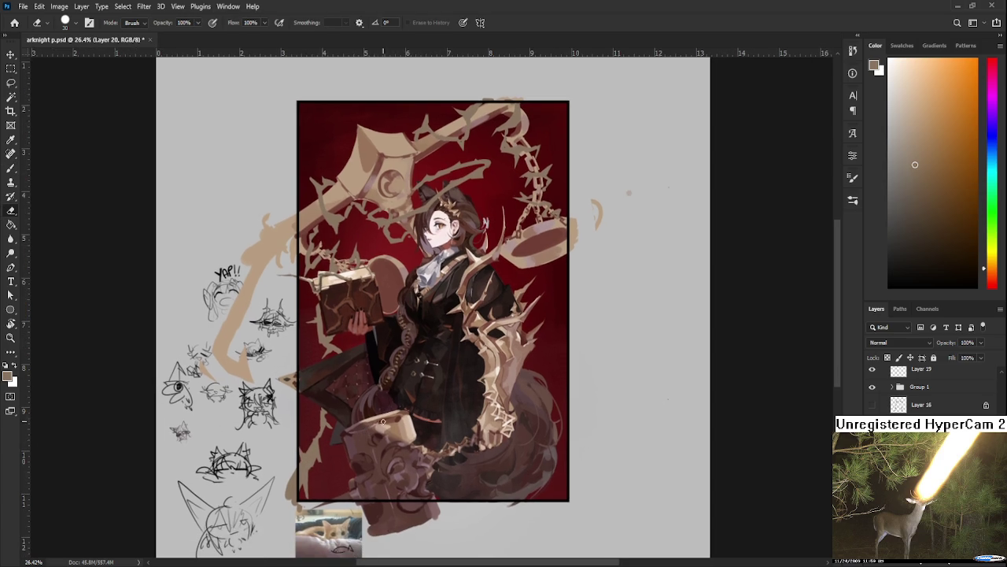
- Paint tan thorny vine strokes beside the artwork's right side
{"action": "key", "text": "b"}
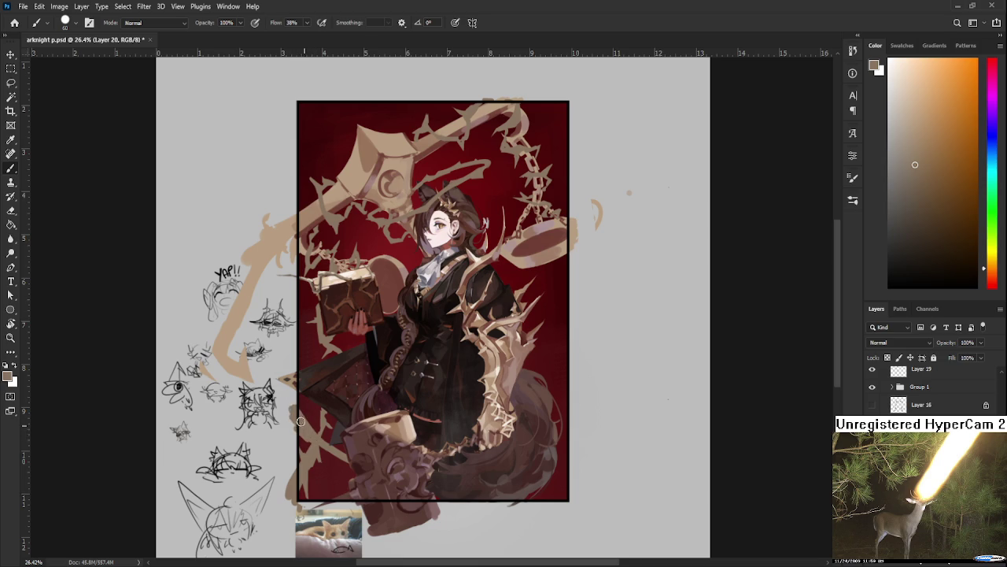
{"action": "key", "text": "e"}
{"action": "key", "text": "b"}
{"action": "key", "text": "b"}
{"action": "key", "text": "e"}
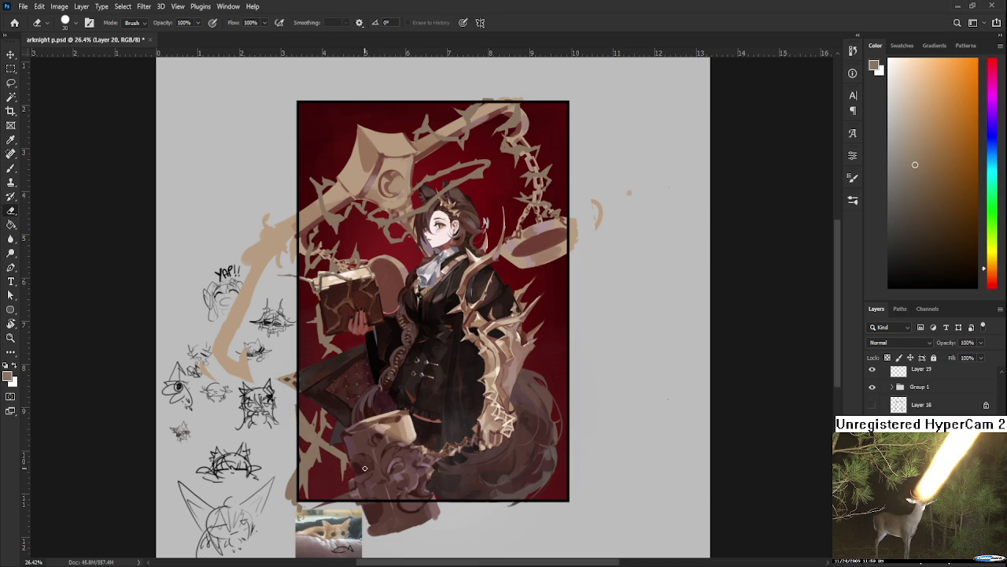
{"action": "key", "text": "b"}
{"action": "left_click_drag", "start_coordinate": [551, 394], "coordinate": [569, 339]}
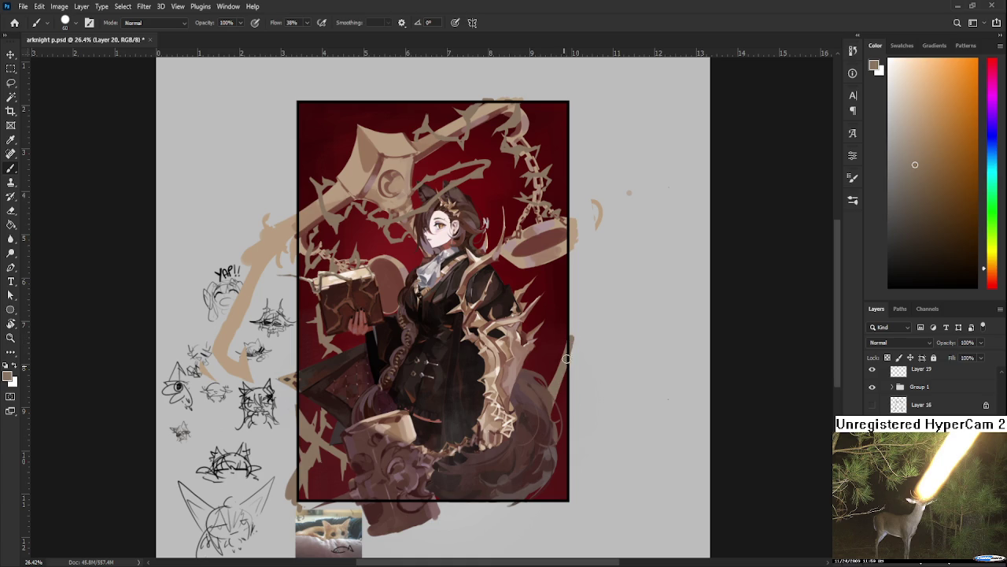
{"action": "key", "text": "e"}
{"action": "key", "text": "b"}
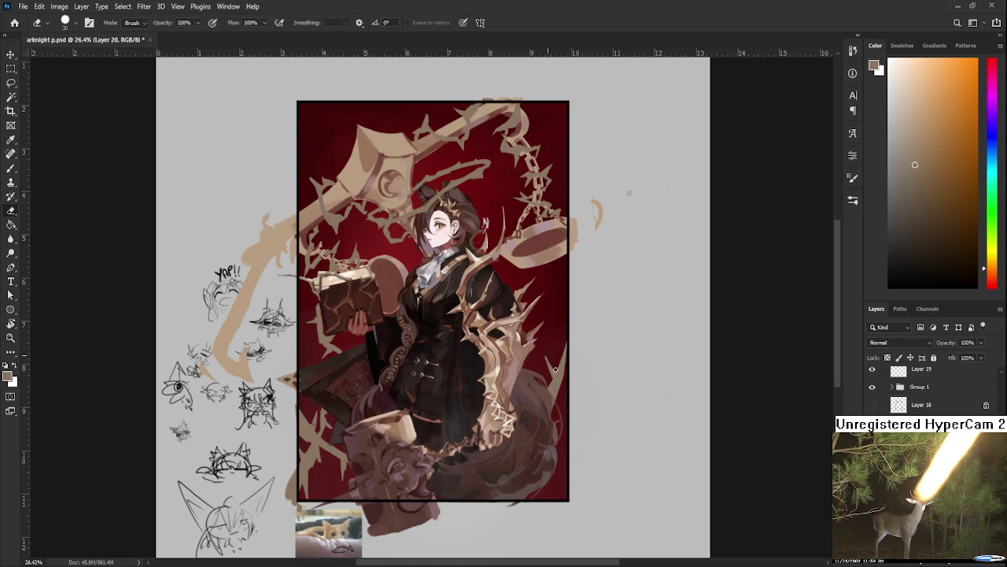
{"action": "key", "text": "e"}
{"action": "key", "text": "b"}
{"action": "key", "text": "e"}
{"action": "key", "text": "b"}
{"action": "left_click_drag", "start_coordinate": [579, 336], "coordinate": [568, 384]}
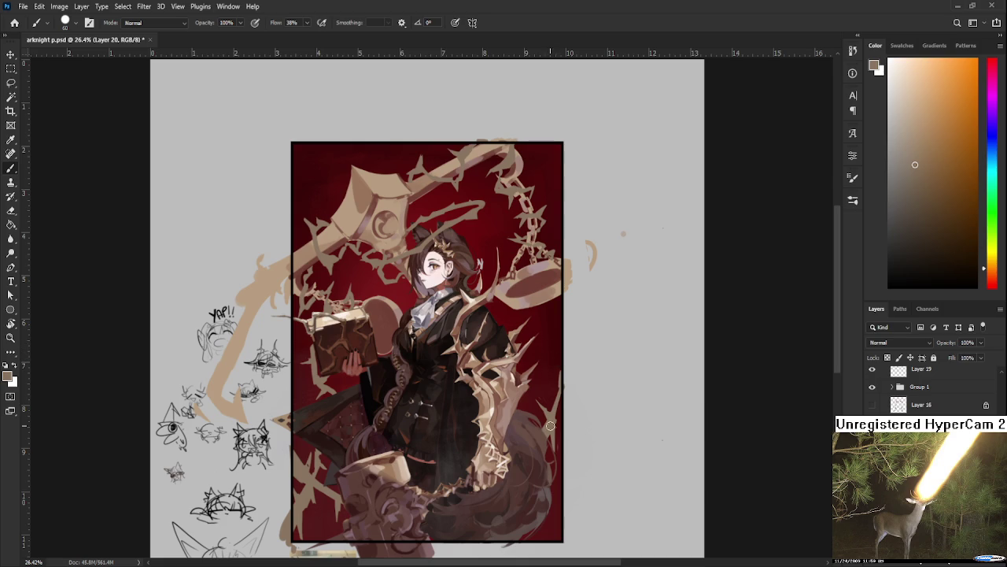
- Paint a beige vine stroke across the lower-right border and trim it near the edge
{"action": "left_click_drag", "start_coordinate": [562, 403], "coordinate": [548, 452]}
{"action": "key", "text": "e"}
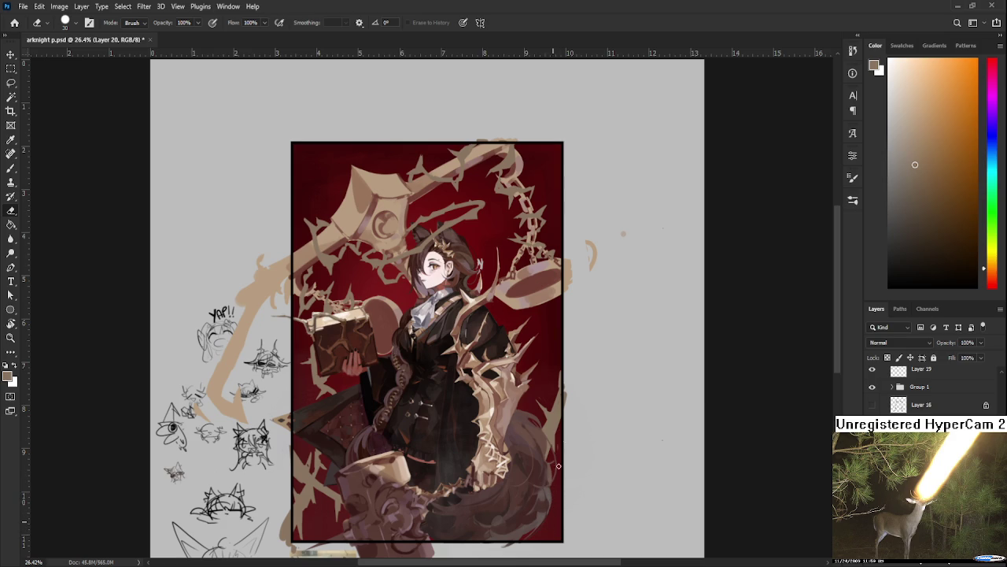
{"action": "mouse_move", "coordinate": [558, 463]}
{"action": "left_mouse_down"}
{"action": "mouse_move", "coordinate": [556, 434]}
{"action": "mouse_move", "coordinate": [548, 451]}
{"action": "left_mouse_up"}
{"action": "key", "text": "b"}
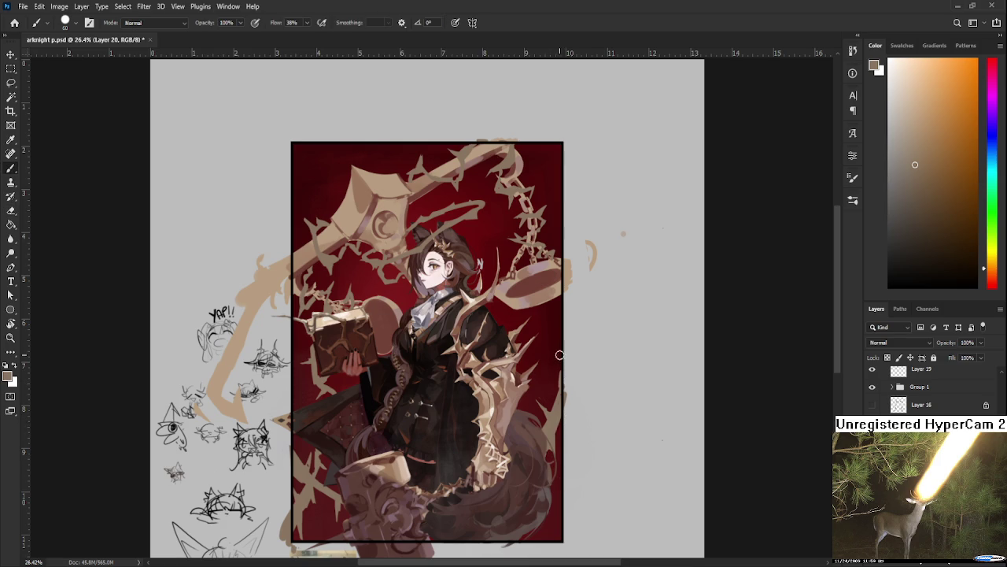
{"action": "key", "text": "e"}
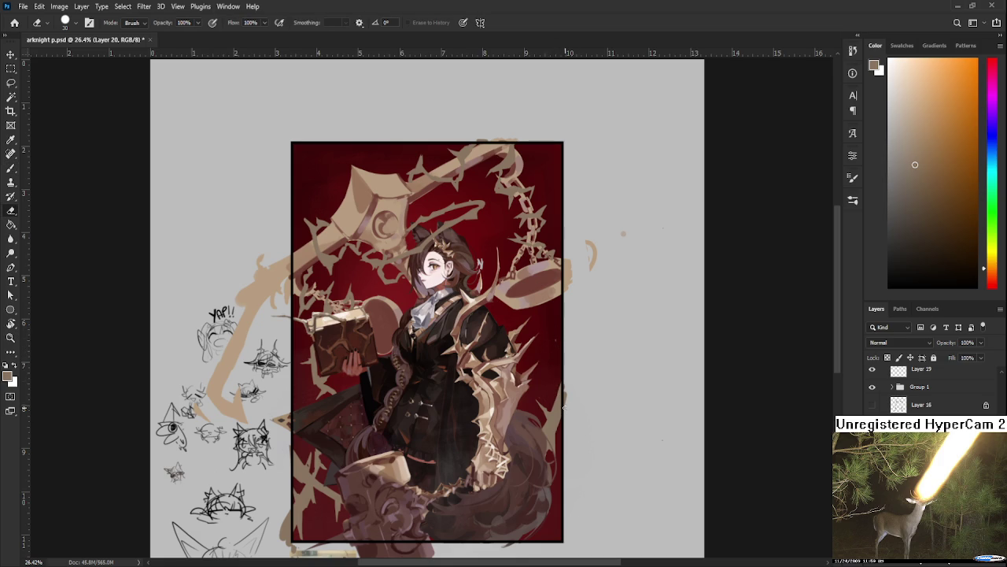
{"action": "key", "text": "b"}
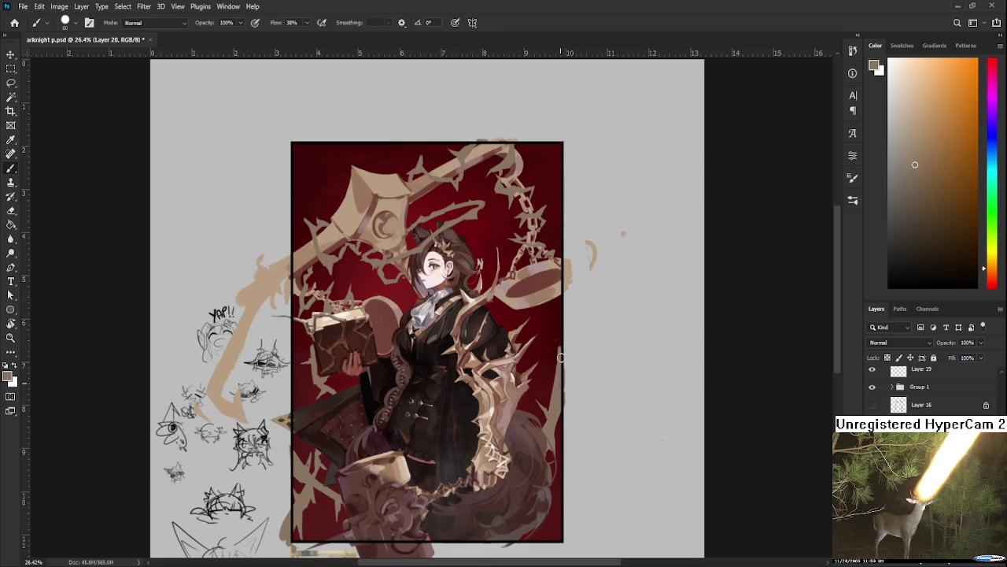
{"action": "key", "text": "e"}
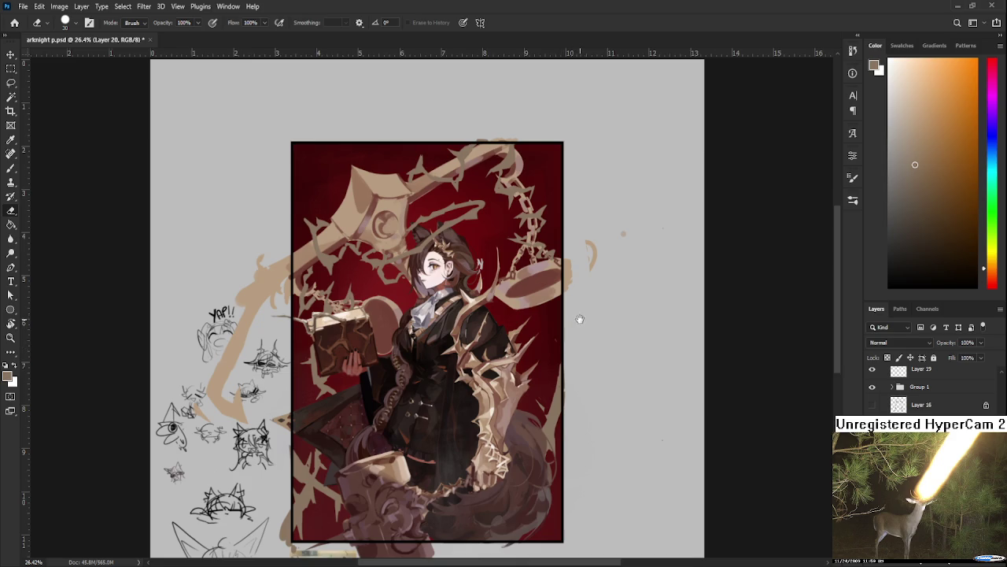
{"action": "scroll", "coordinate": [581, 317], "scroll_direction": "up", "scroll_amount": 1}
{"action": "scroll", "coordinate": [581, 317], "scroll_direction": "right", "scroll_amount": 1}
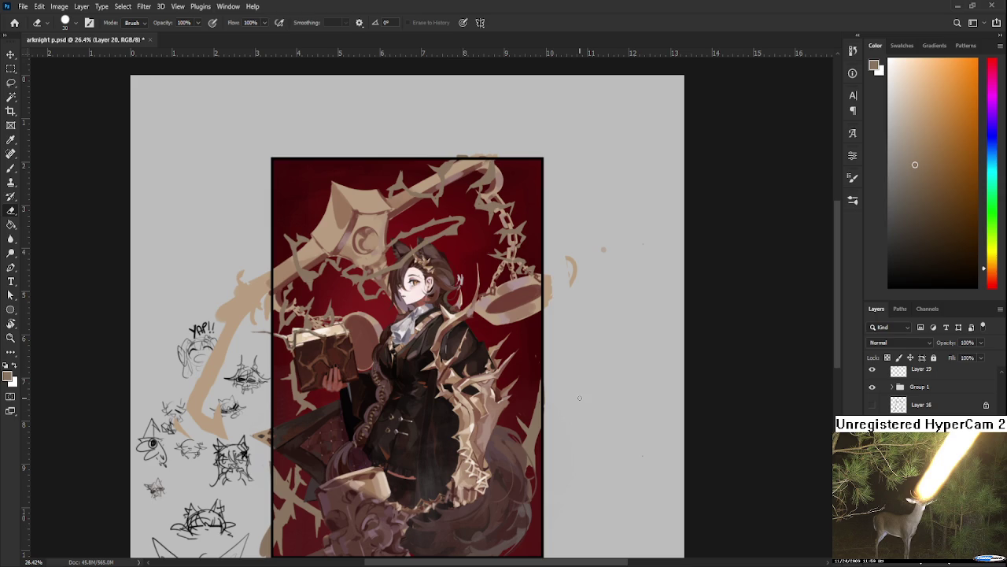
{"action": "scroll", "coordinate": [394, 293], "scroll_direction": "up", "scroll_amount": 2}
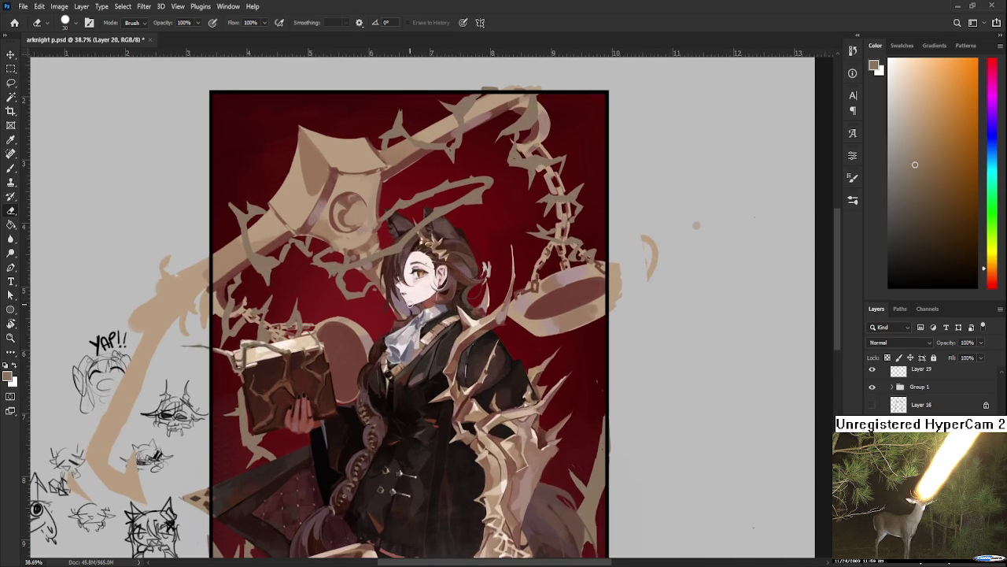
{"action": "scroll", "coordinate": [929, 386], "scroll_direction": "down", "scroll_amount": 3}
{"action": "scroll", "coordinate": [928, 386], "scroll_direction": "down", "scroll_amount": 2}
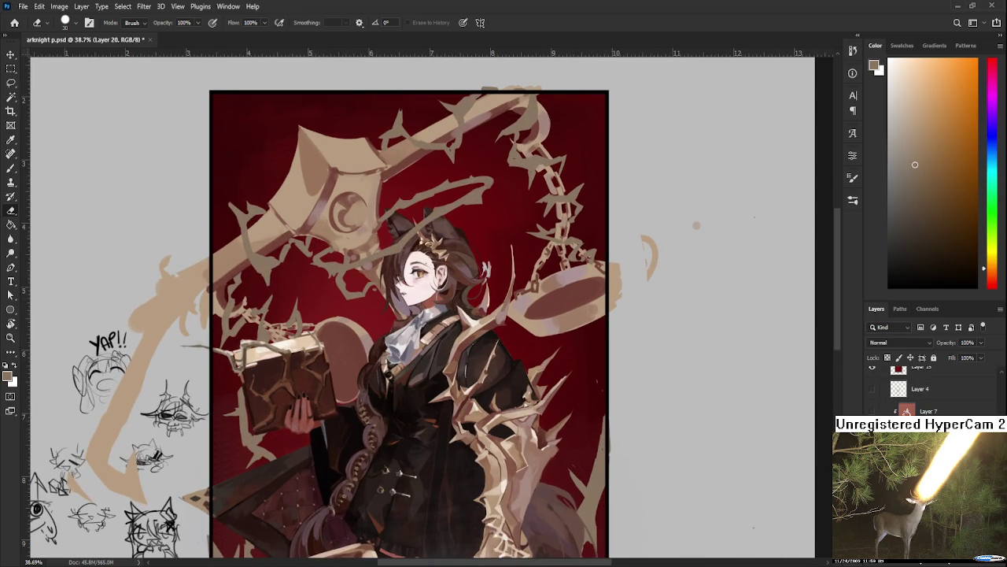
{"action": "scroll", "coordinate": [929, 385], "scroll_direction": "up", "scroll_amount": 2}
{"action": "scroll", "coordinate": [929, 386], "scroll_direction": "up", "scroll_amount": 2}
{"action": "scroll", "coordinate": [929, 386], "scroll_direction": "up", "scroll_amount": 1}
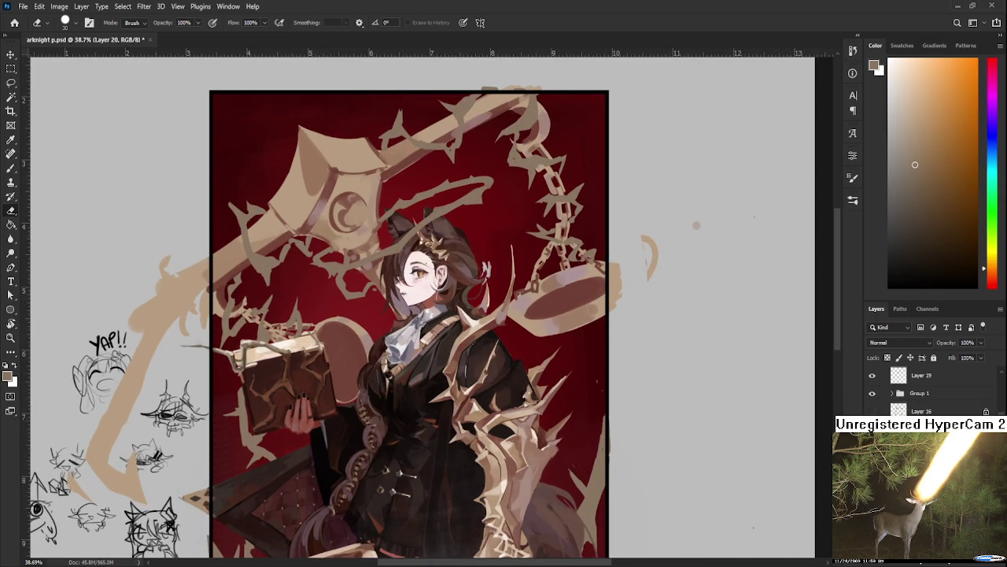
{"action": "scroll", "coordinate": [929, 386], "scroll_direction": "up", "scroll_amount": 2}
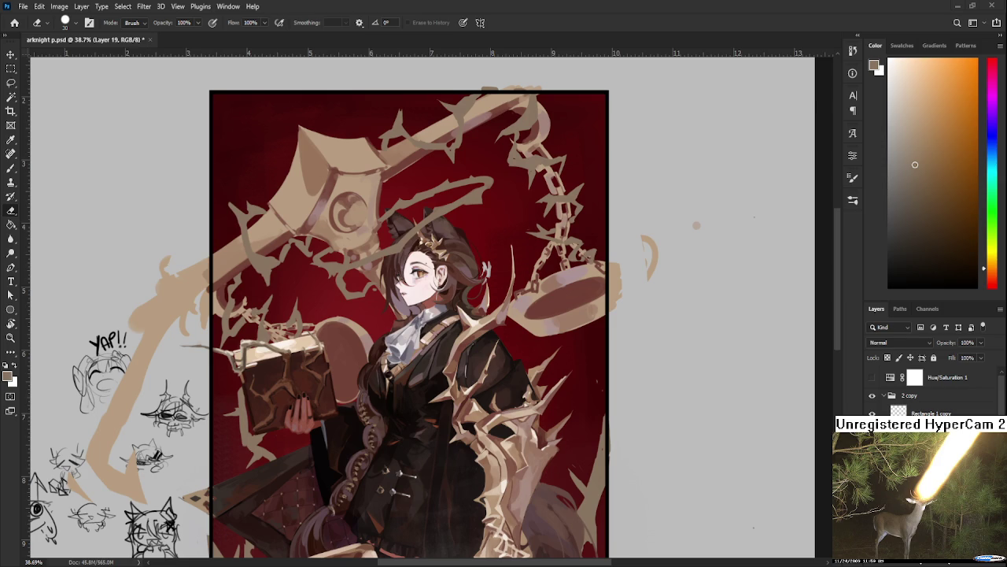
{"action": "scroll", "coordinate": [401, 247], "scroll_direction": "up", "scroll_amount": 2}
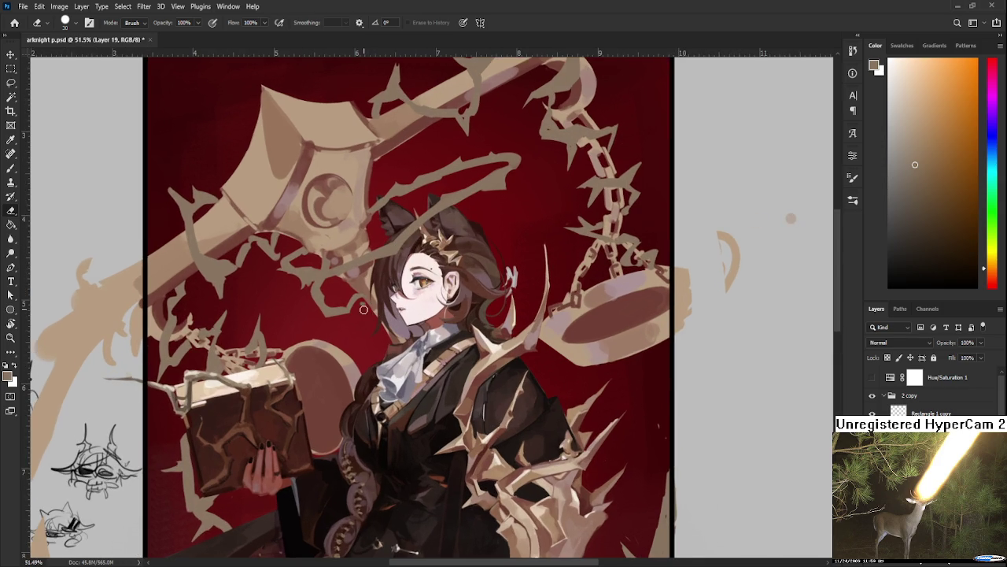
- Repaint the thorn branch above the head with an upward spike, extending it to the chain
{"action": "scroll", "coordinate": [364, 310], "scroll_direction": "up", "scroll_amount": 2}
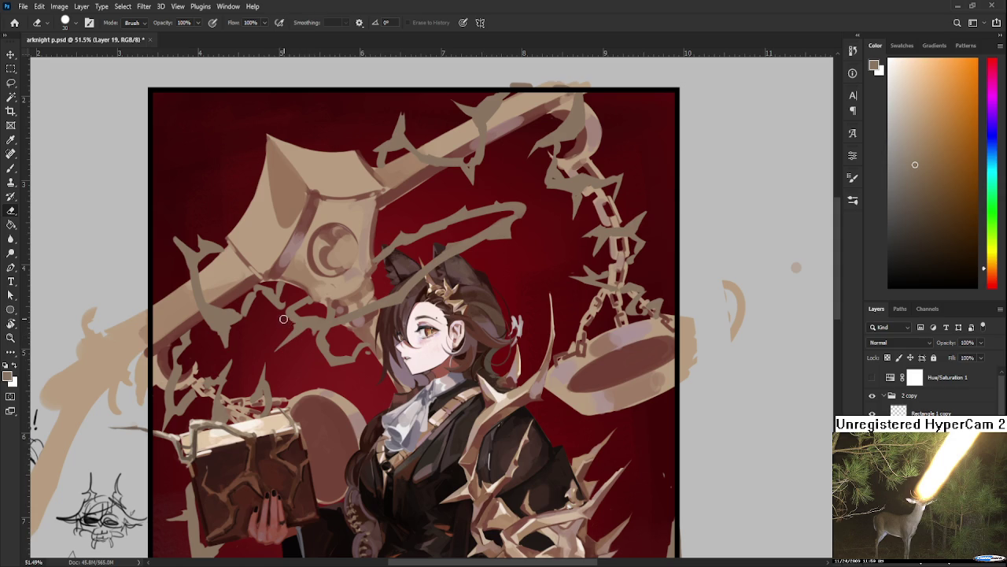
{"action": "key", "text": "b"}
{"action": "key", "text": "e"}
{"action": "left_click_drag", "start_coordinate": [385, 294], "coordinate": [359, 322]}
{"action": "key", "text": "b"}
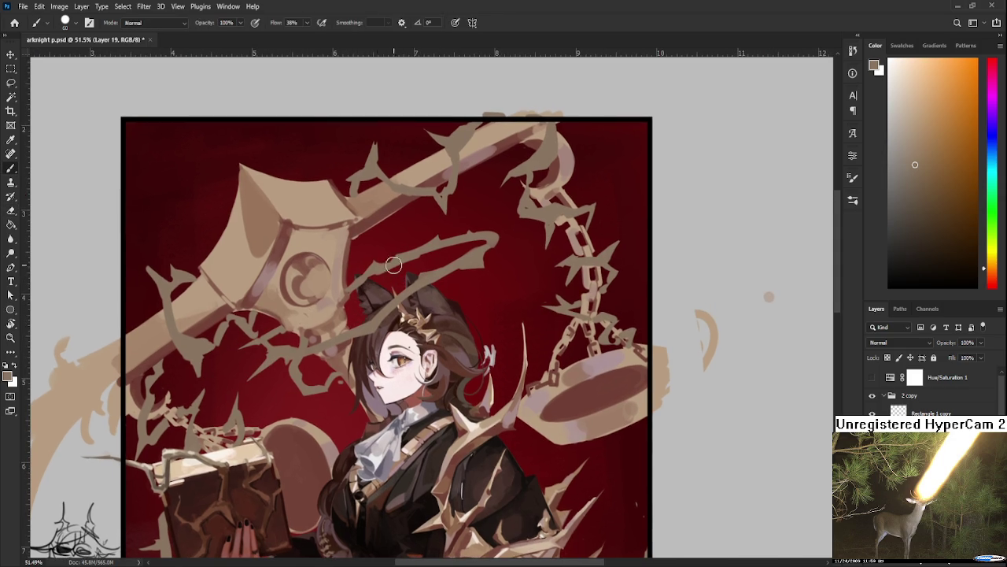
{"action": "left_click_drag", "start_coordinate": [384, 252], "coordinate": [398, 232]}
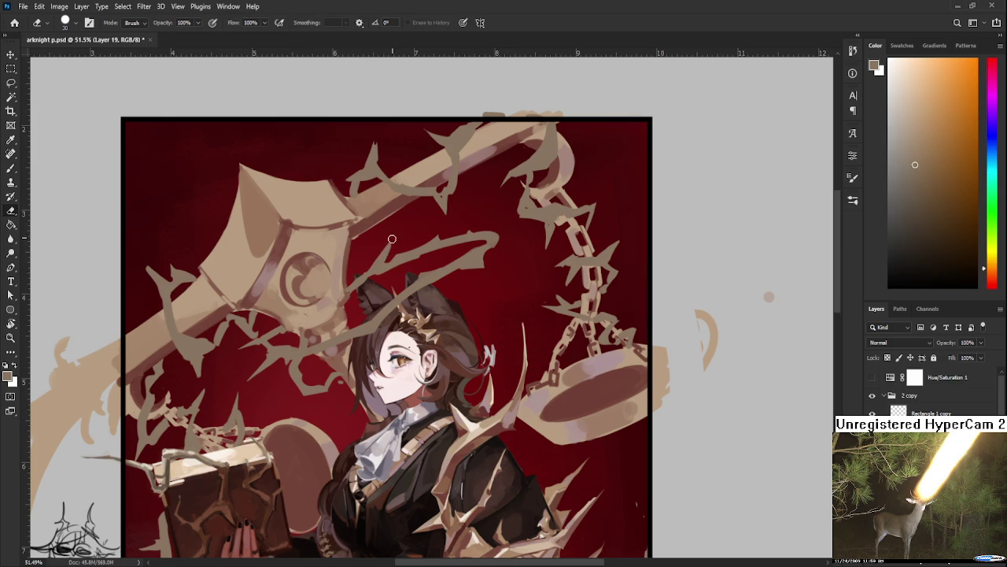
{"action": "key", "text": "e"}
{"action": "key", "text": "b"}
{"action": "mouse_move", "coordinate": [440, 236]}
{"action": "left_mouse_down"}
{"action": "mouse_move", "coordinate": [466, 211]}
{"action": "mouse_move", "coordinate": [488, 240]}
{"action": "mouse_move", "coordinate": [442, 239]}
{"action": "mouse_move", "coordinate": [470, 206]}
{"action": "left_mouse_up"}
{"action": "mouse_move", "coordinate": [513, 231]}
{"action": "left_mouse_down"}
{"action": "mouse_move", "coordinate": [518, 219]}
{"action": "mouse_move", "coordinate": [508, 224]}
{"action": "left_mouse_up"}
- Trim the thorn branch tip, alternating between Eraser and Brush
{"action": "key", "text": "e"}
{"action": "key", "text": "b"}
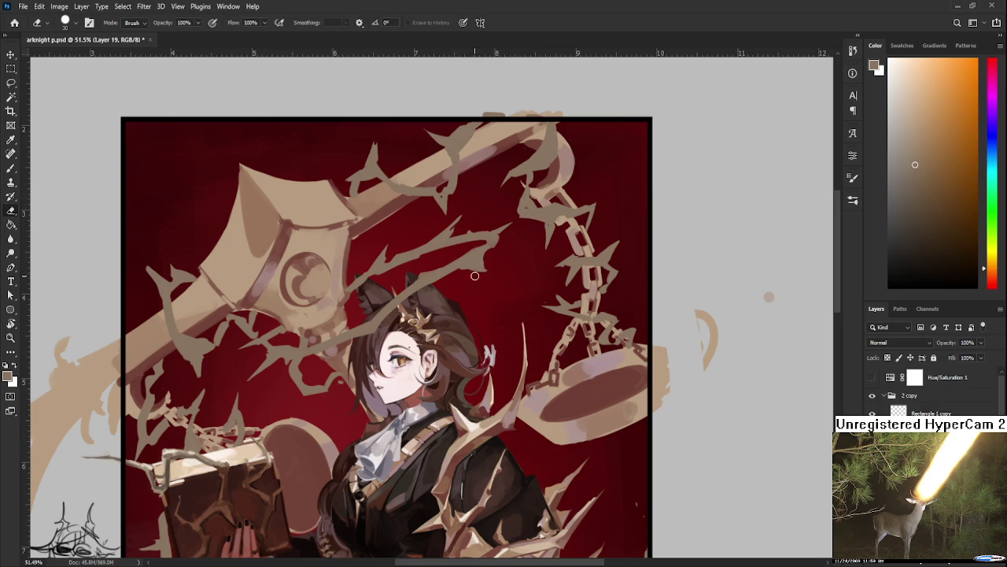
{"action": "key", "text": "e"}
{"action": "key", "text": "b"}
{"action": "key", "text": "e"}
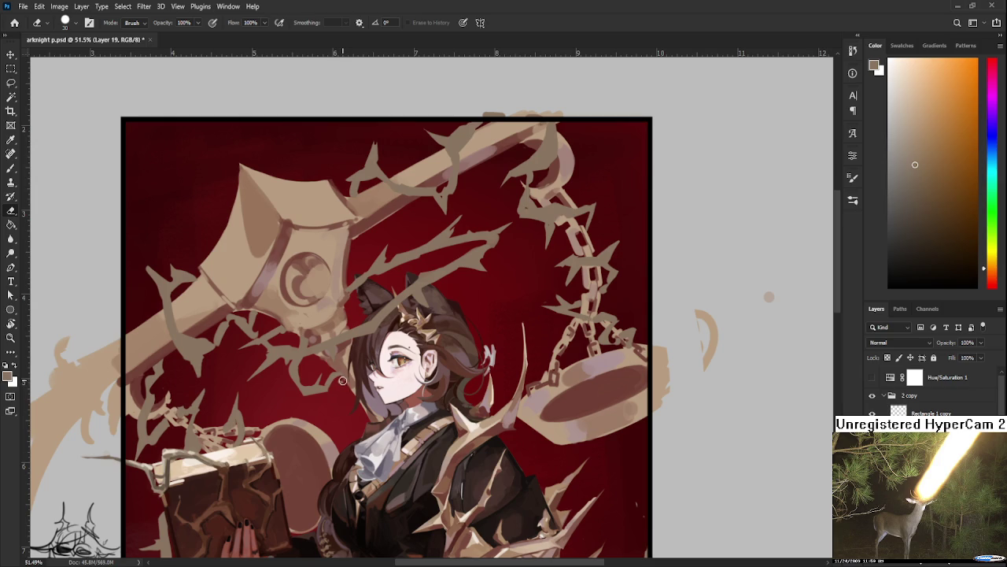
{"action": "key", "text": "b"}
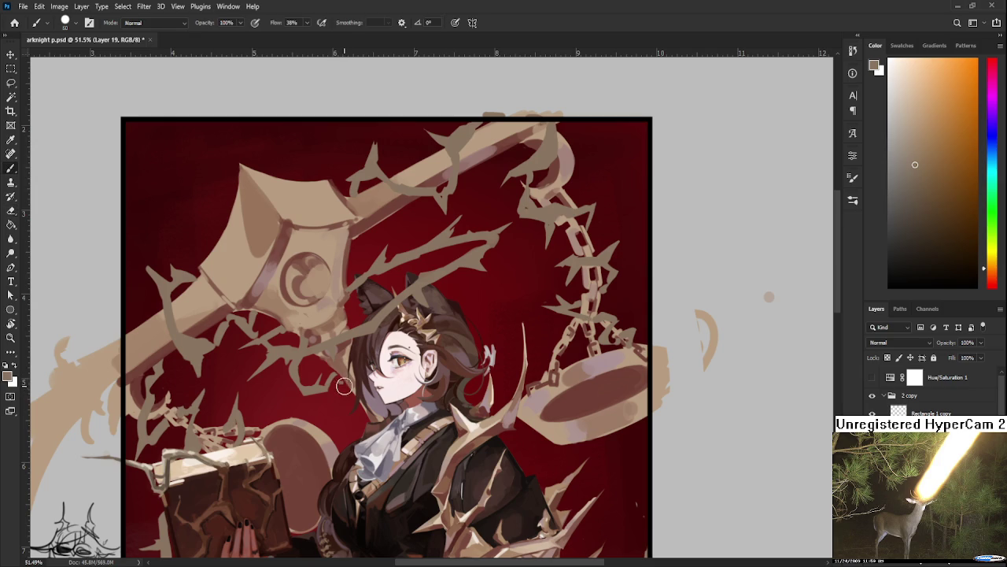
{"action": "key", "text": "e"}
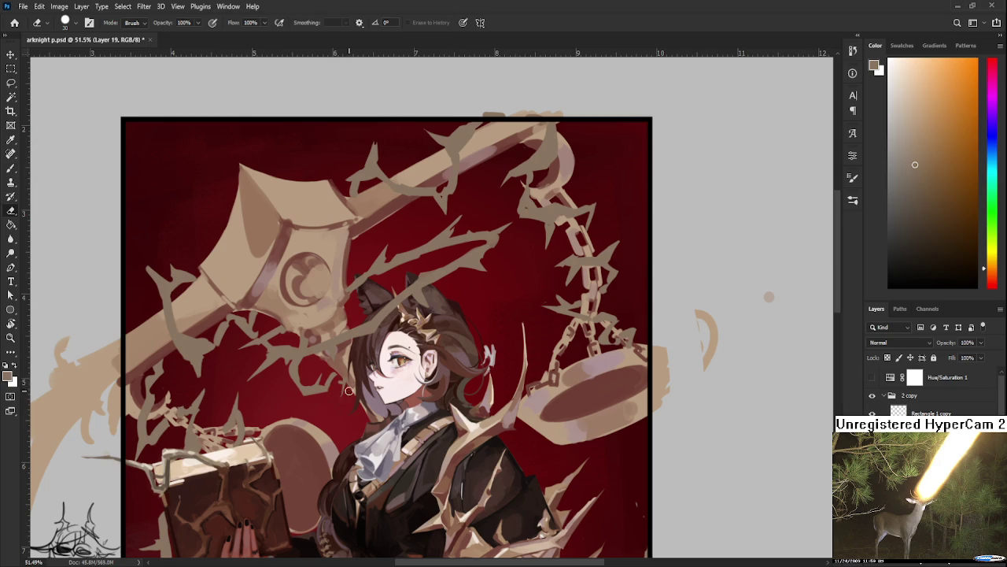
{"action": "key", "text": "b"}
{"action": "key", "text": "e"}
{"action": "key", "text": "b"}
{"action": "key", "text": "e"}
- Erase the light thorn strokes lying over the girl's dark hair
{"action": "scroll", "coordinate": [355, 397], "scroll_direction": "up", "scroll_amount": 3}
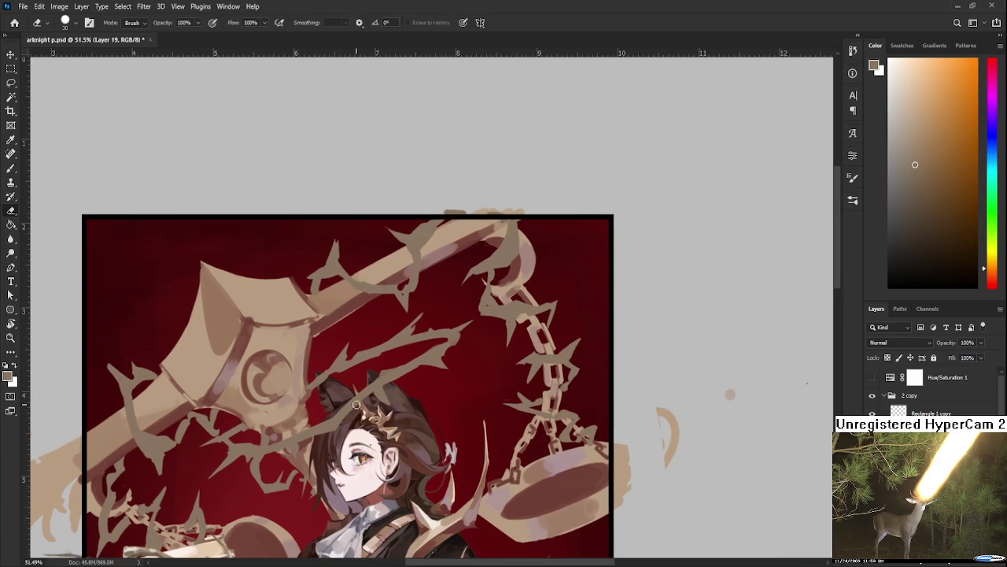
{"action": "key", "text": "b"}
{"action": "key", "text": "e"}
{"action": "left_click_drag", "start_coordinate": [323, 448], "coordinate": [298, 453]}
{"action": "key", "text": "b"}
{"action": "key", "text": "e"}
{"action": "scroll", "coordinate": [481, 338], "scroll_direction": "down", "scroll_amount": 2}
- Bring more artwork into view, sample the book's colour and pick a dark brown
{"action": "scroll", "coordinate": [480, 339], "scroll_direction": "down", "scroll_amount": 1}
{"action": "scroll", "coordinate": [481, 339], "scroll_direction": "down", "scroll_amount": 1}
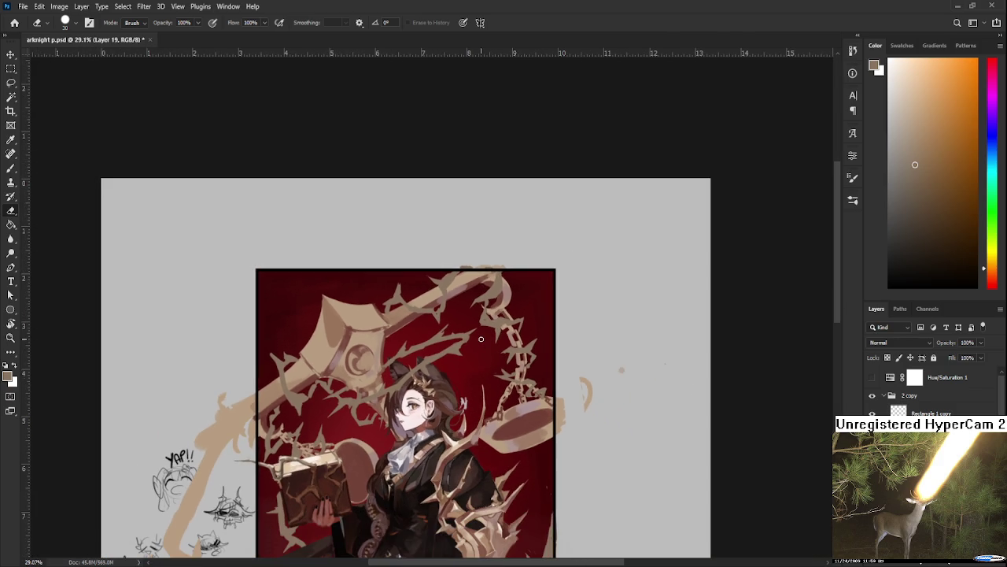
{"action": "scroll", "coordinate": [404, 290], "scroll_direction": "up", "scroll_amount": 2}
{"action": "scroll", "coordinate": [405, 290], "scroll_direction": "up", "scroll_amount": 1}
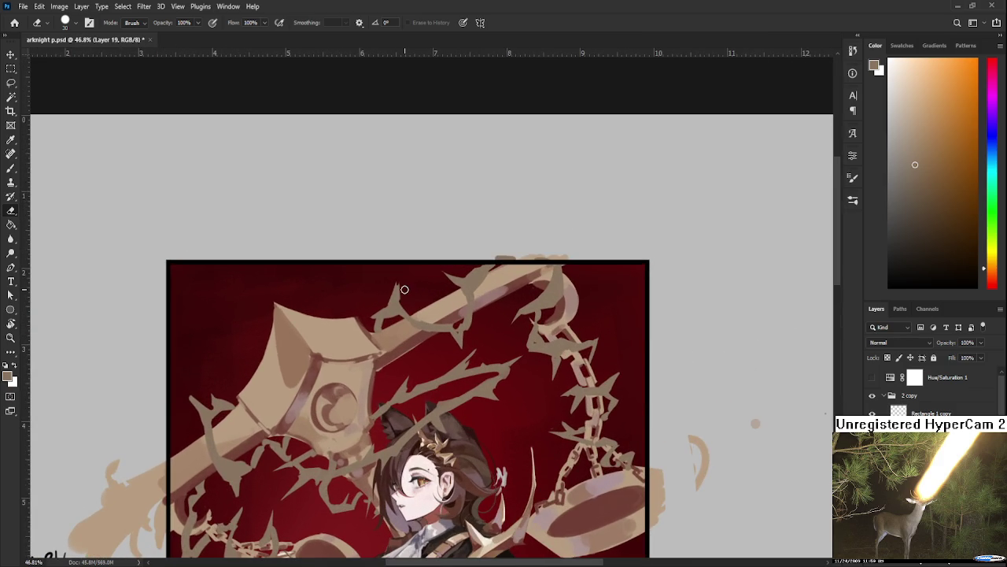
{"action": "scroll", "coordinate": [614, 412], "scroll_direction": "down", "scroll_amount": 2}
{"action": "left_click_drag", "start_coordinate": [811, 503], "coordinate": [796, 360]}
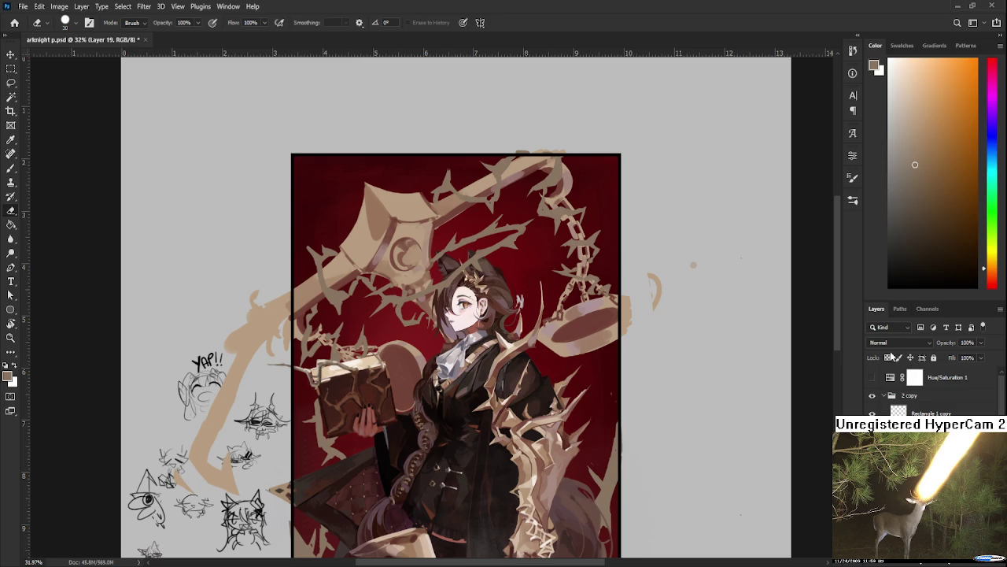
{"action": "scroll", "coordinate": [319, 386], "scroll_direction": "up", "scroll_amount": 2}
{"action": "scroll", "coordinate": [319, 386], "scroll_direction": "up", "scroll_amount": 1}
{"action": "key", "text": "b"}
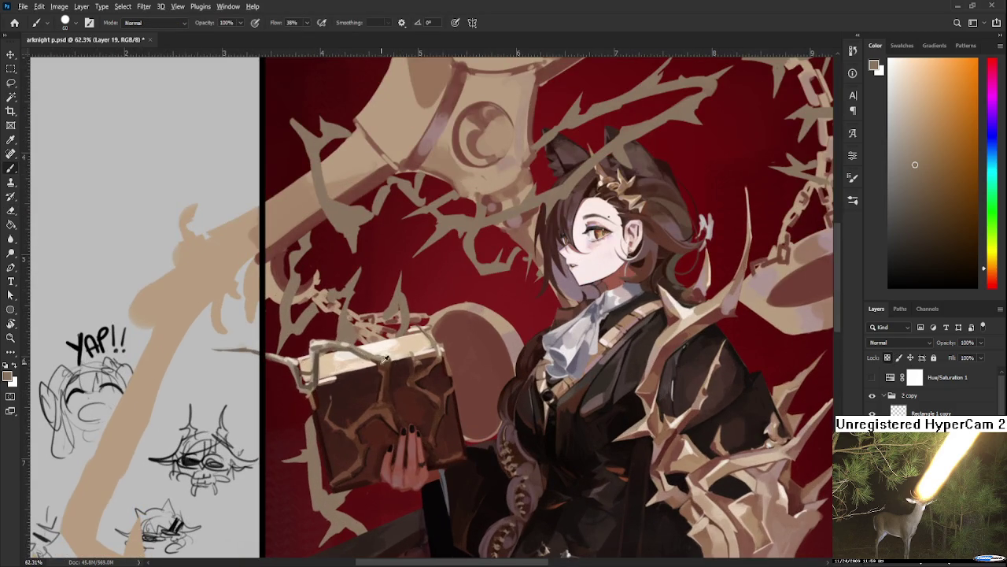
{"action": "left_click", "coordinate": [321, 352], "text": "alt"}
{"action": "left_click_drag", "start_coordinate": [323, 352], "coordinate": [291, 417]}
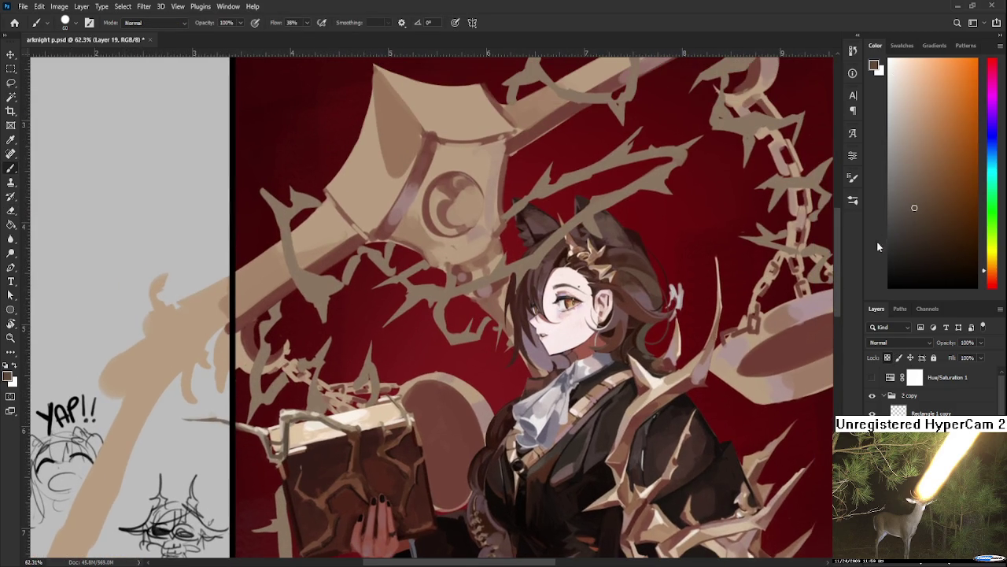
- Shift the brush colour's hue from orange to red and sample a painting colour
{"action": "left_click", "coordinate": [992, 284]}
{"action": "left_click", "coordinate": [917, 193]}
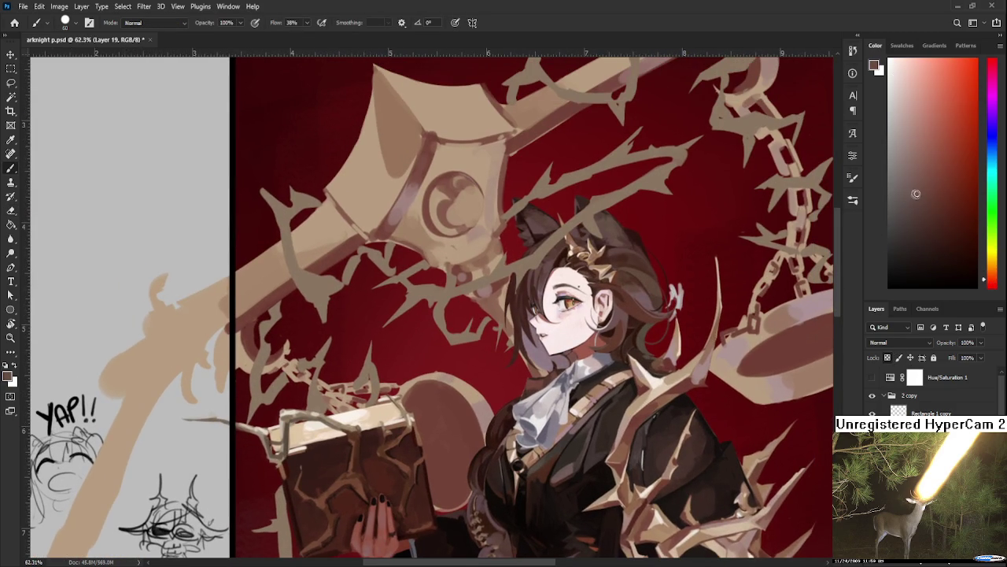
{"action": "left_click_drag", "start_coordinate": [521, 263], "coordinate": [476, 362]}
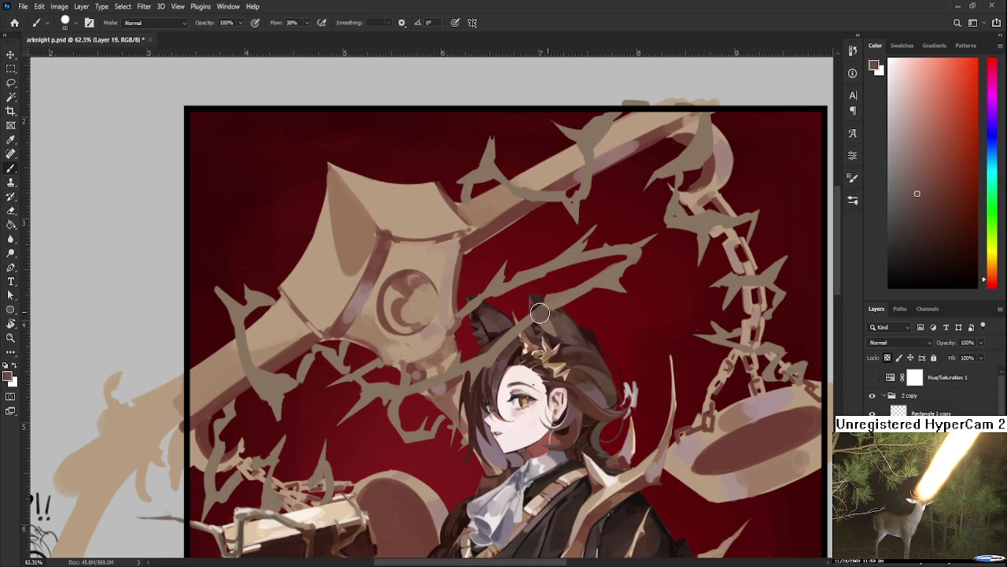
{"action": "left_click_drag", "start_coordinate": [458, 391], "coordinate": [463, 372]}
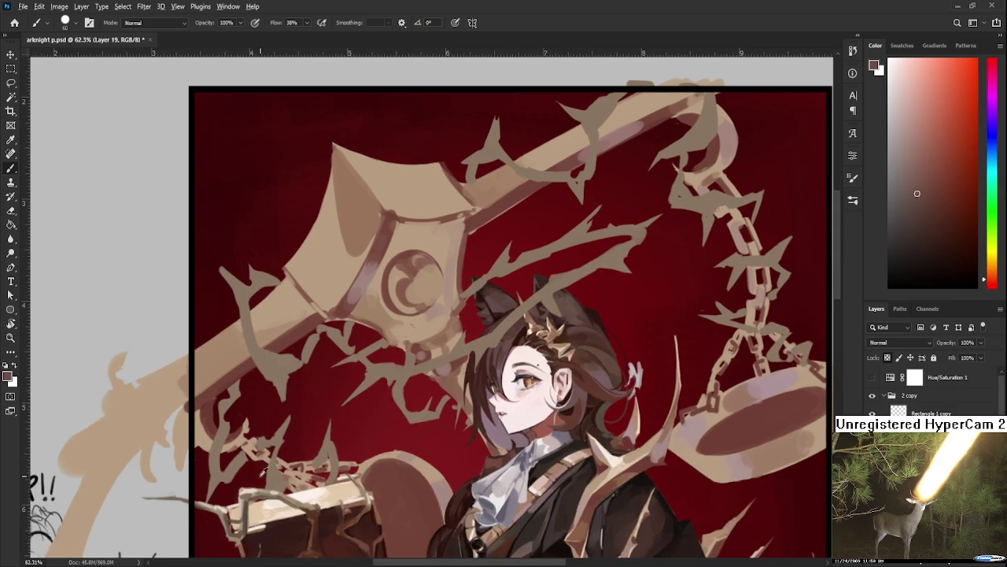
{"action": "left_click", "coordinate": [250, 508], "text": "alt"}
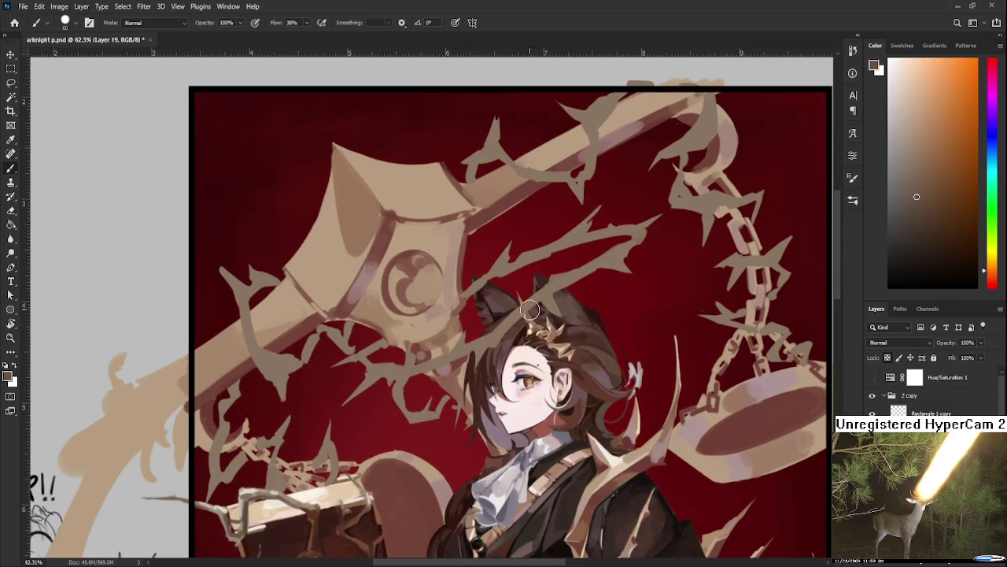
- Darken the thorny branch near the girl's head and sharpen its tip into a point
{"action": "mouse_move", "coordinate": [555, 282]}
{"action": "left_mouse_down"}
{"action": "mouse_move", "coordinate": [628, 238]}
{"action": "mouse_move", "coordinate": [591, 294]}
{"action": "mouse_move", "coordinate": [608, 290]}
{"action": "left_mouse_up"}
{"action": "left_click", "coordinate": [566, 292], "text": "alt"}
{"action": "left_click", "coordinate": [589, 281], "text": "alt"}
{"action": "left_click", "coordinate": [578, 272], "text": "alt"}
- Sample a range of lighter and darker shades along the vine and thorn branch
{"action": "left_click", "coordinate": [607, 281], "text": "alt"}
{"action": "left_click", "coordinate": [608, 285], "text": "alt"}
{"action": "left_click", "coordinate": [601, 296], "text": "alt"}
{"action": "left_click", "coordinate": [478, 296], "text": "alt"}
{"action": "left_click", "coordinate": [499, 297], "text": "alt"}
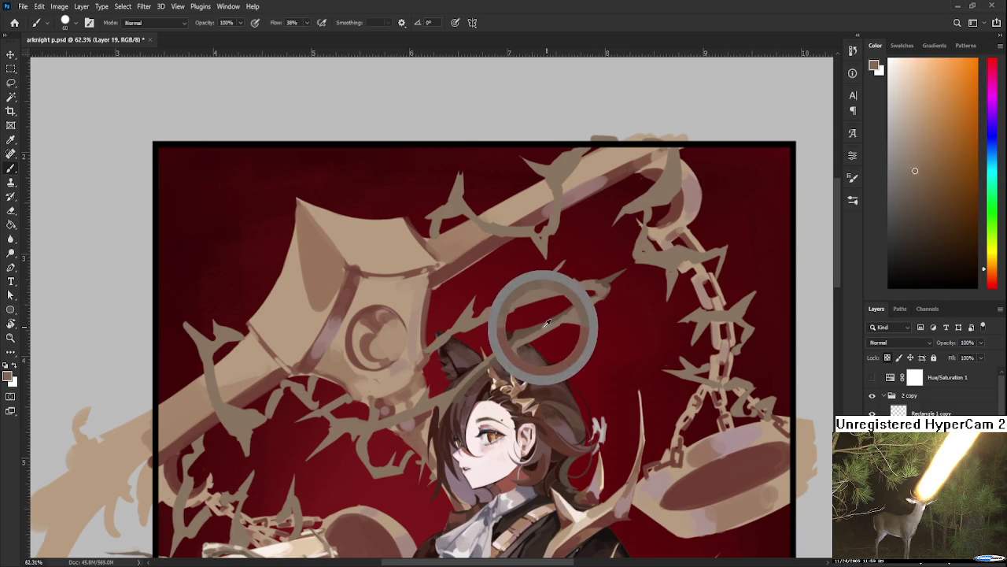
{"action": "left_click", "coordinate": [471, 319], "text": "alt"}
{"action": "left_click", "coordinate": [468, 322], "text": "alt"}
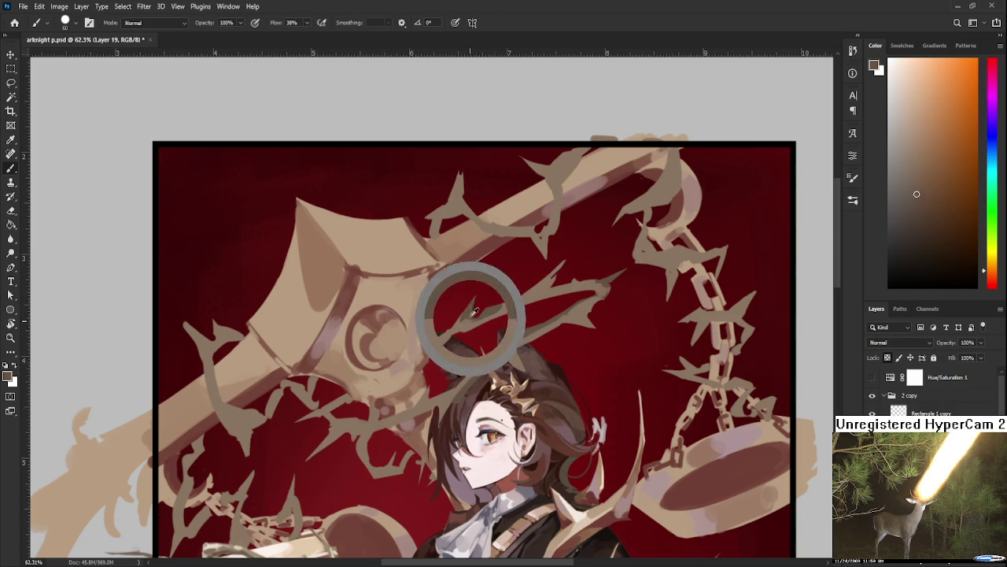
{"action": "left_click", "coordinate": [541, 273], "text": "alt"}
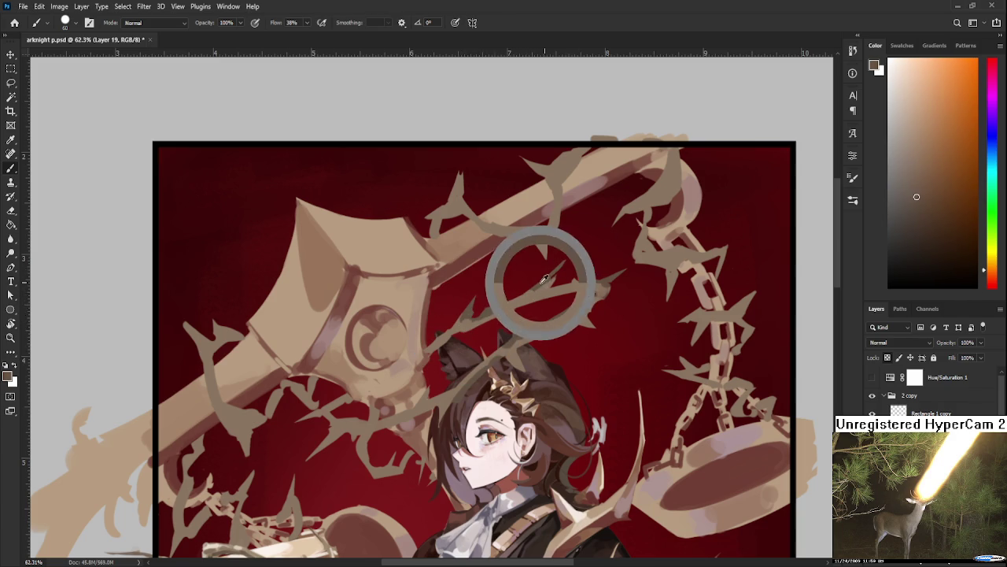
{"action": "left_click", "coordinate": [546, 290], "text": "alt"}
{"action": "left_click", "coordinate": [543, 274], "text": "alt"}
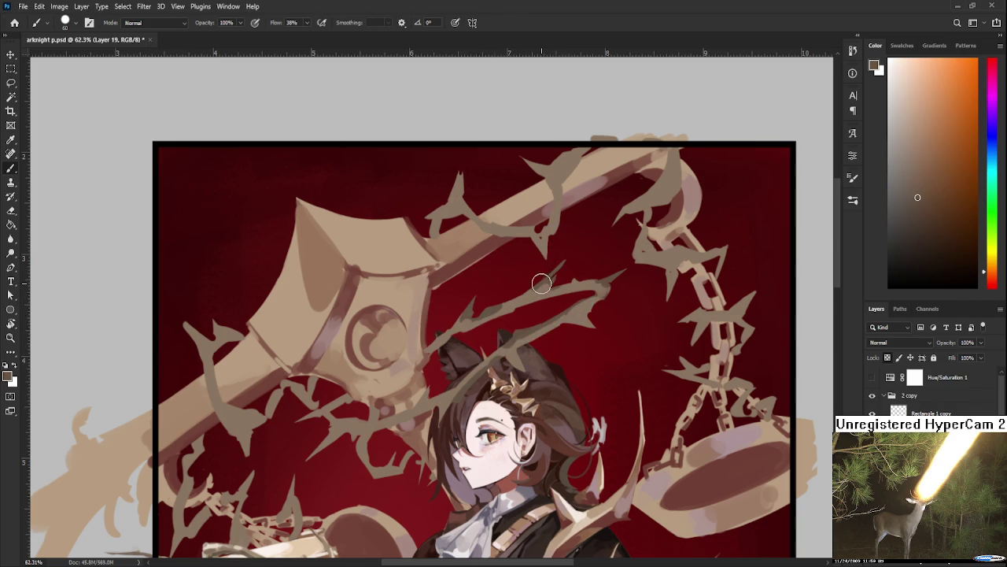
{"action": "left_click", "coordinate": [540, 297], "text": "alt"}
{"action": "left_click", "coordinate": [547, 271], "text": "alt"}
{"action": "left_click", "coordinate": [582, 287], "text": "alt"}
{"action": "left_click", "coordinate": [551, 282], "text": "alt"}
{"action": "left_click", "coordinate": [463, 326], "text": "alt"}
{"action": "left_click", "coordinate": [449, 334], "text": "alt"}
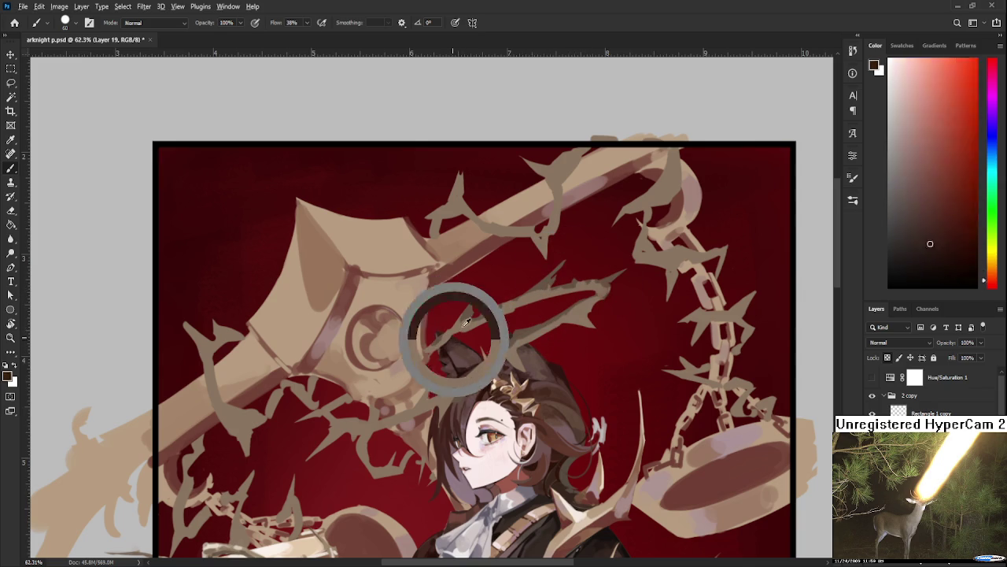
- Paint thin dark thorns below the vine beside the girl's head
{"action": "left_click_drag", "start_coordinate": [339, 401], "coordinate": [307, 461]}
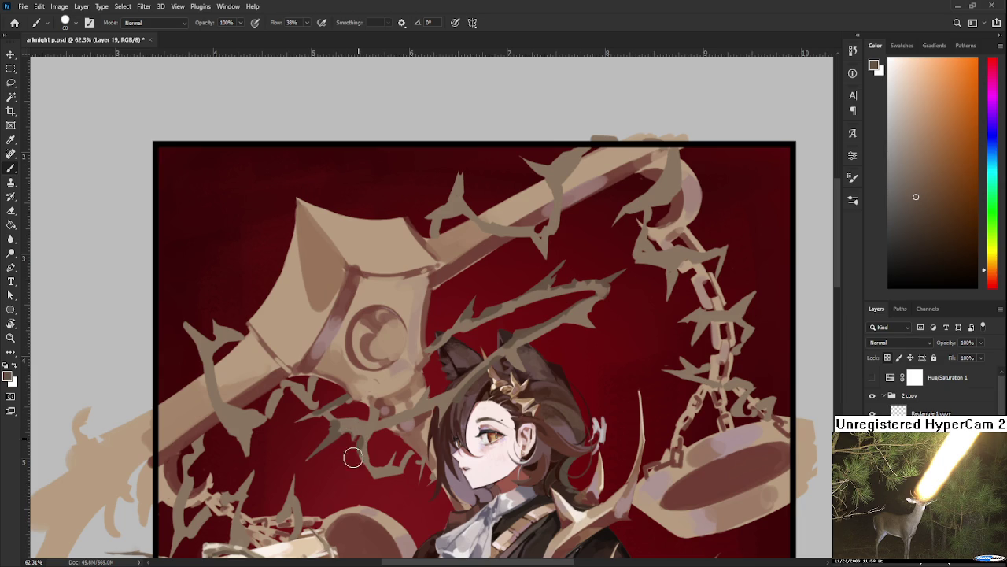
{"action": "scroll", "coordinate": [351, 453], "scroll_direction": "down", "scroll_amount": 1}
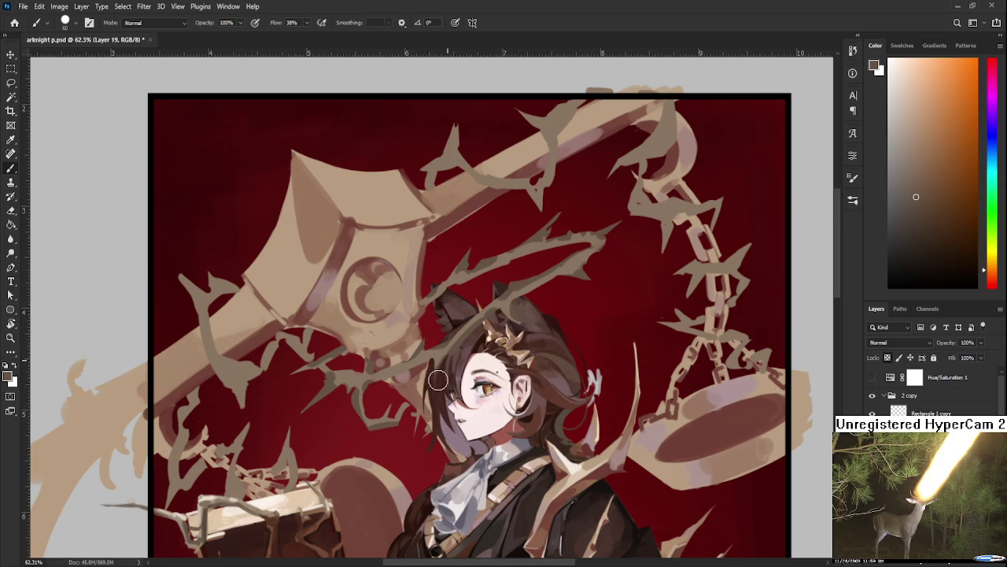
{"action": "left_click_drag", "start_coordinate": [542, 370], "coordinate": [507, 395]}
{"action": "scroll", "coordinate": [508, 395], "scroll_direction": "down", "scroll_amount": 3}
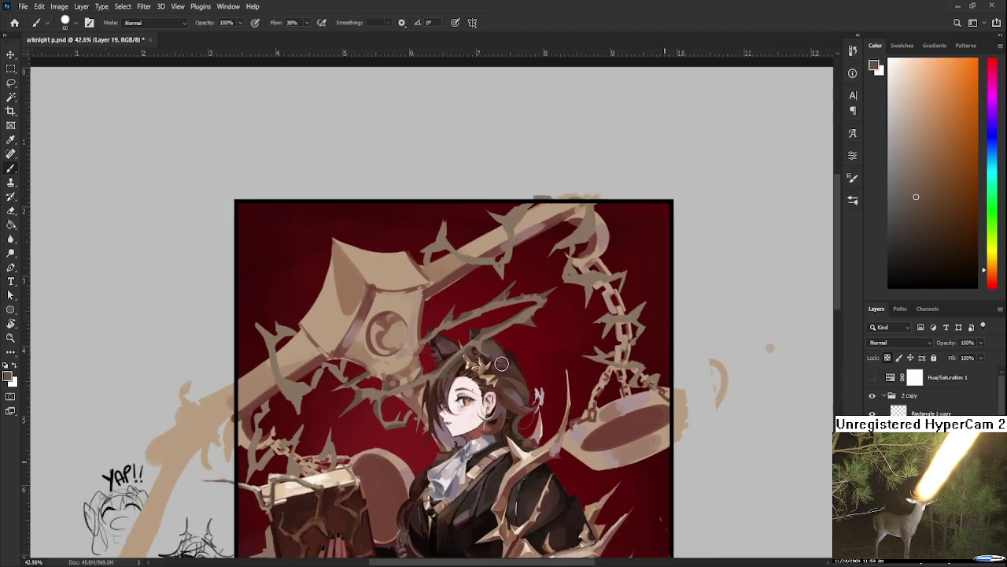
- Darken the tip of the thorn on the vine above the girl's head
{"action": "scroll", "coordinate": [503, 370], "scroll_direction": "down", "scroll_amount": 2}
{"action": "scroll", "coordinate": [485, 347], "scroll_direction": "up", "scroll_amount": 6}
{"action": "scroll", "coordinate": [485, 347], "scroll_direction": "up", "scroll_amount": 2}
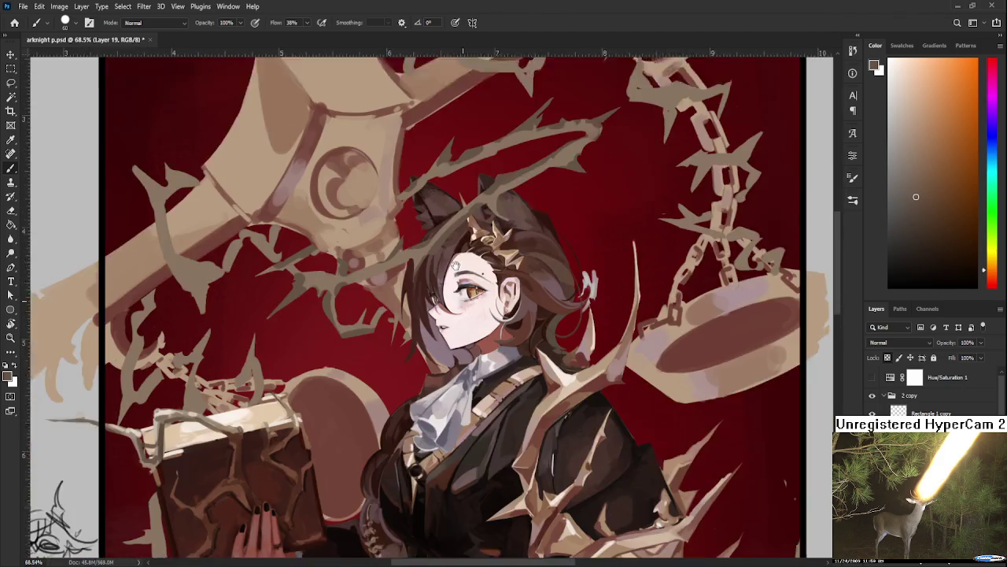
{"action": "scroll", "coordinate": [315, 394], "scroll_direction": "up", "scroll_amount": 1}
{"action": "scroll", "coordinate": [191, 421], "scroll_direction": "up", "scroll_amount": 2}
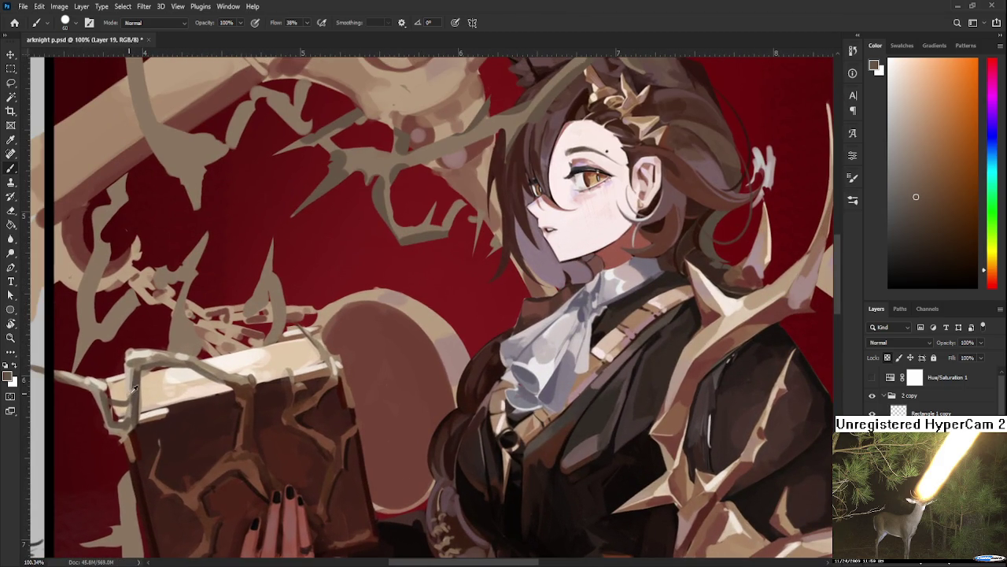
{"action": "left_click_drag", "start_coordinate": [638, 205], "coordinate": [650, 347]}
{"action": "scroll", "coordinate": [652, 348], "scroll_direction": "down", "scroll_amount": 3}
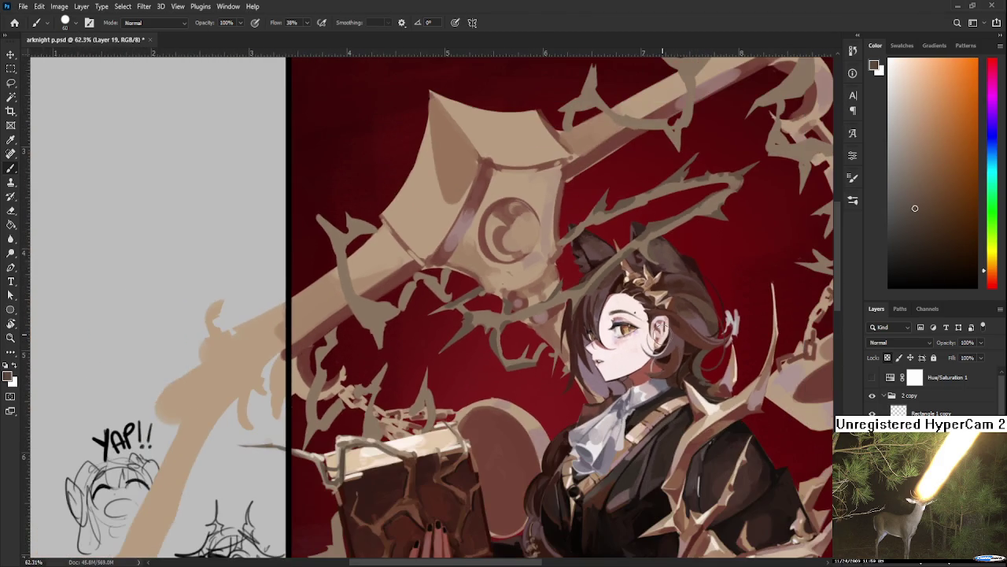
{"action": "left_click_drag", "start_coordinate": [687, 296], "coordinate": [621, 343]}
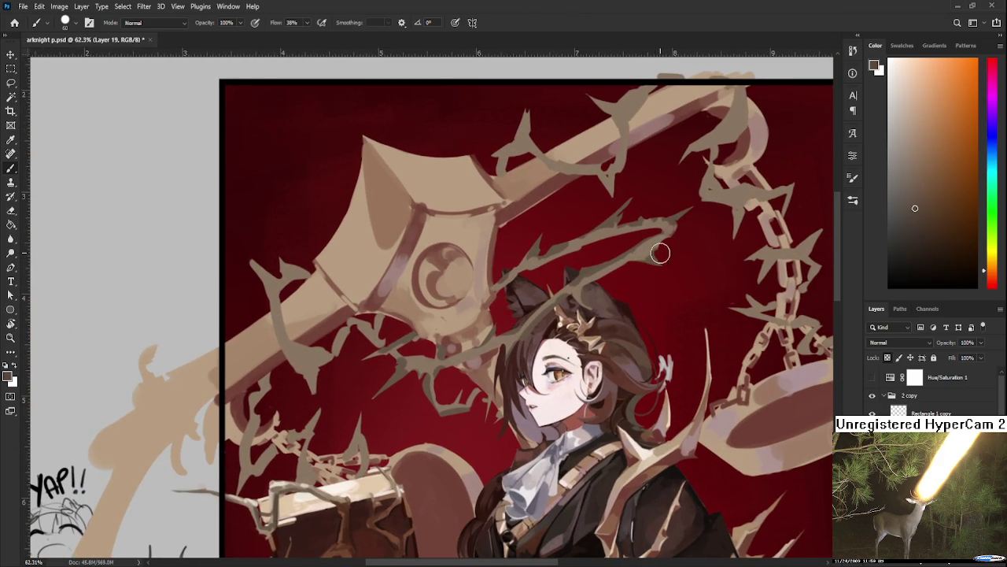
{"action": "left_click_drag", "start_coordinate": [675, 249], "coordinate": [646, 280]}
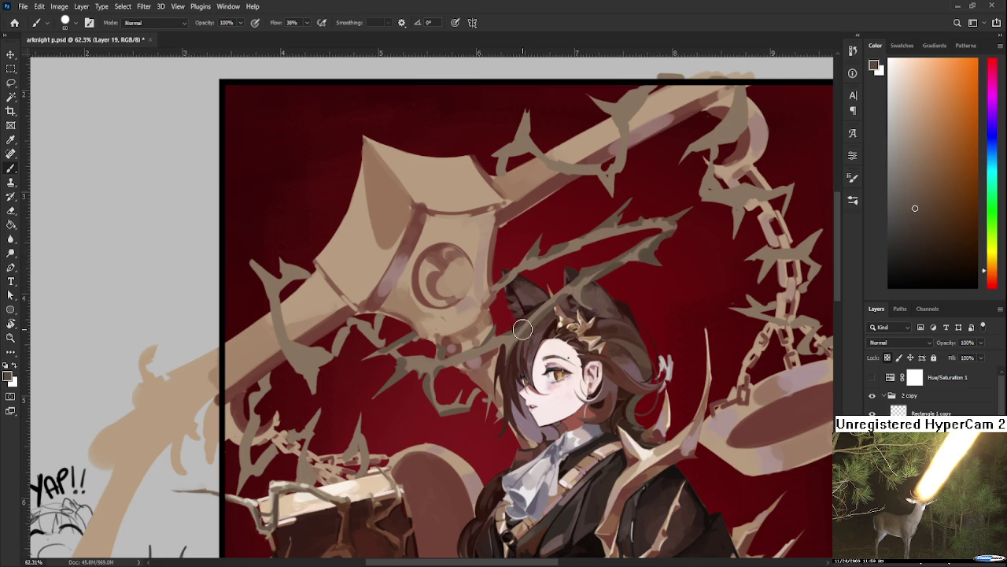
- Sample light beige and brush a highlight along the thorn branch near the face
{"action": "scroll", "coordinate": [559, 299], "scroll_direction": "up", "scroll_amount": 2}
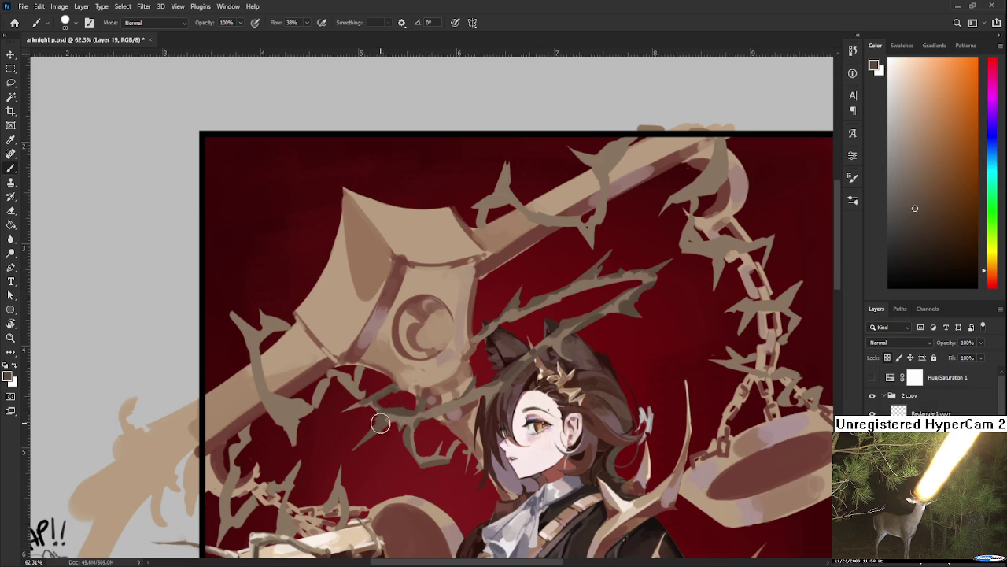
{"action": "scroll", "coordinate": [387, 433], "scroll_direction": "down", "scroll_amount": 1}
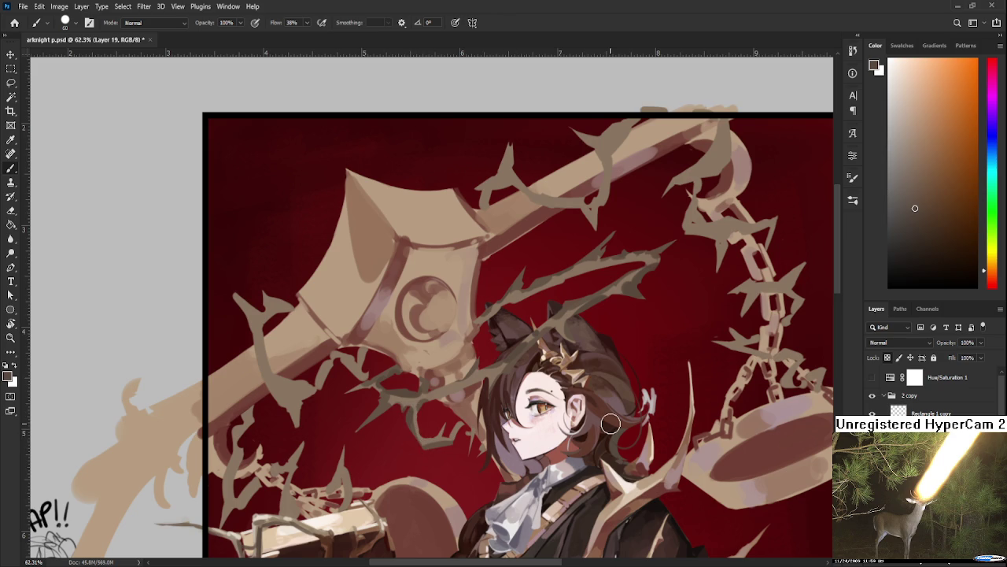
{"action": "scroll", "coordinate": [659, 389], "scroll_direction": "down", "scroll_amount": 3}
{"action": "scroll", "coordinate": [647, 353], "scroll_direction": "up", "scroll_amount": 2}
{"action": "scroll", "coordinate": [606, 352], "scroll_direction": "up", "scroll_amount": 1}
{"action": "scroll", "coordinate": [606, 352], "scroll_direction": "down", "scroll_amount": 3}
{"action": "scroll", "coordinate": [554, 395], "scroll_direction": "up", "scroll_amount": 1}
{"action": "scroll", "coordinate": [427, 479], "scroll_direction": "up", "scroll_amount": 2}
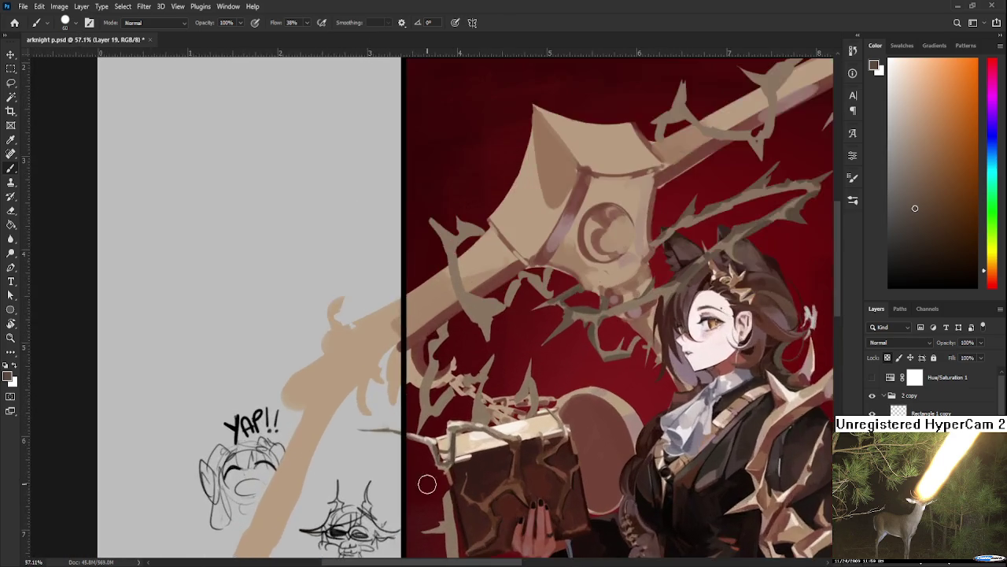
{"action": "scroll", "coordinate": [433, 436], "scroll_direction": "up", "scroll_amount": 2}
{"action": "left_click", "coordinate": [417, 427], "text": "alt"}
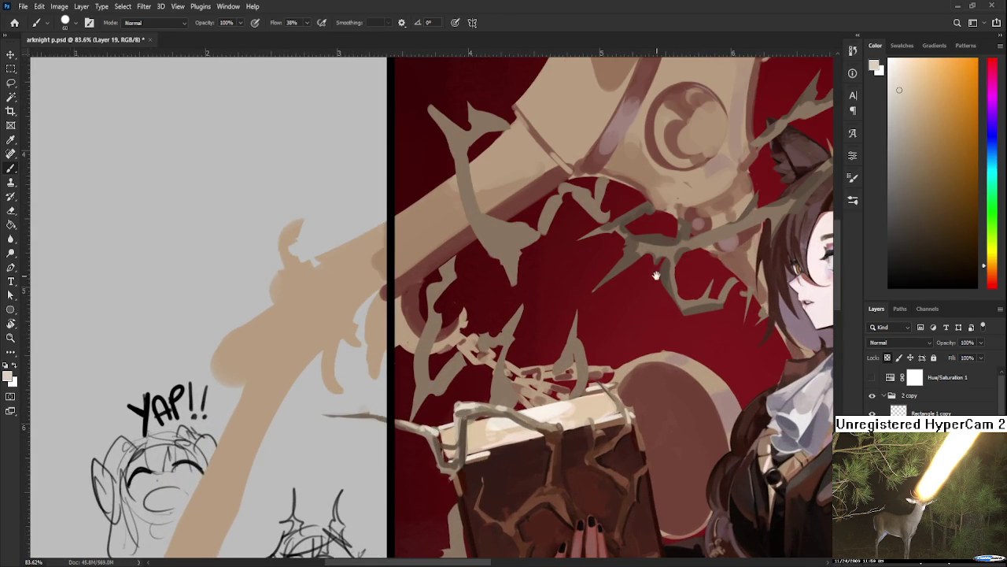
{"action": "left_click_drag", "start_coordinate": [805, 266], "coordinate": [663, 375]}
{"action": "scroll", "coordinate": [663, 375], "scroll_direction": "down", "scroll_amount": 1}
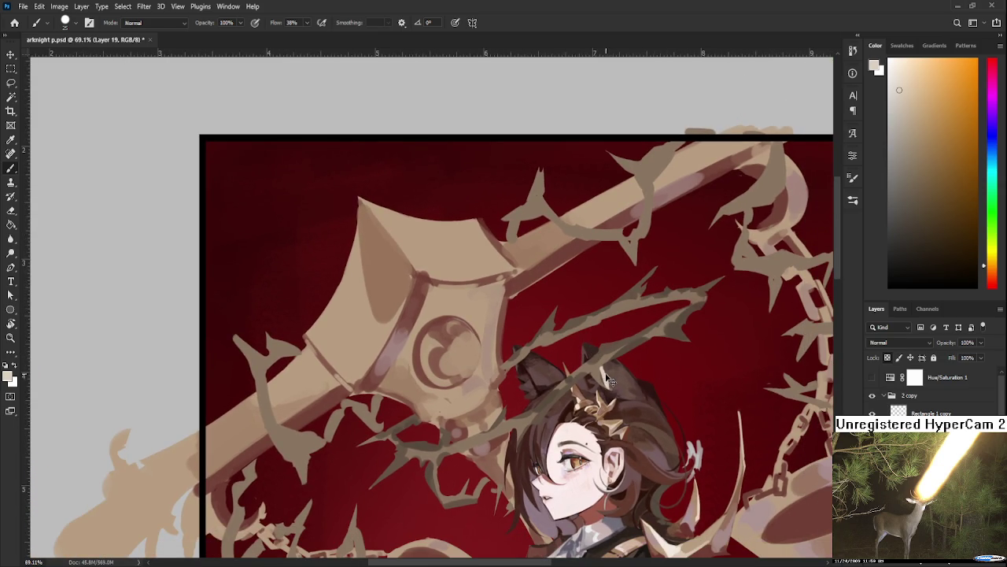
{"action": "left_click_drag", "start_coordinate": [658, 338], "coordinate": [691, 339]}
- Resample a highlight colour and add lit strokes beside the hair and along the upper branch
{"action": "scroll", "coordinate": [680, 344], "scroll_direction": "up", "scroll_amount": 1}
{"action": "left_click_drag", "start_coordinate": [538, 433], "coordinate": [468, 466]}
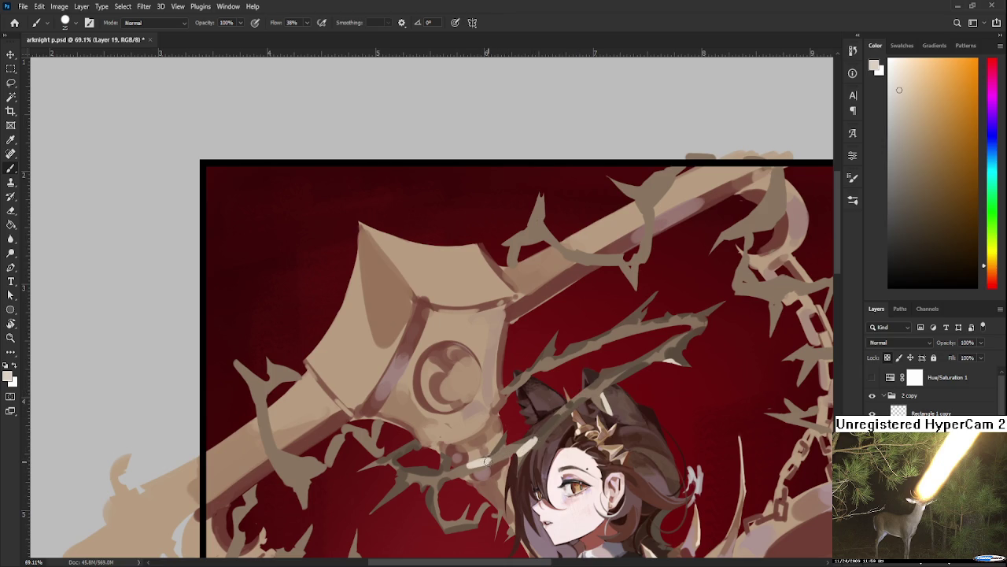
{"action": "left_click", "coordinate": [489, 461], "text": "alt"}
{"action": "left_click", "coordinate": [491, 460], "text": "alt"}
{"action": "left_click", "coordinate": [492, 458], "text": "alt"}
{"action": "left_click_drag", "start_coordinate": [526, 379], "coordinate": [502, 394]}
{"action": "left_click_drag", "start_coordinate": [611, 341], "coordinate": [583, 352]}
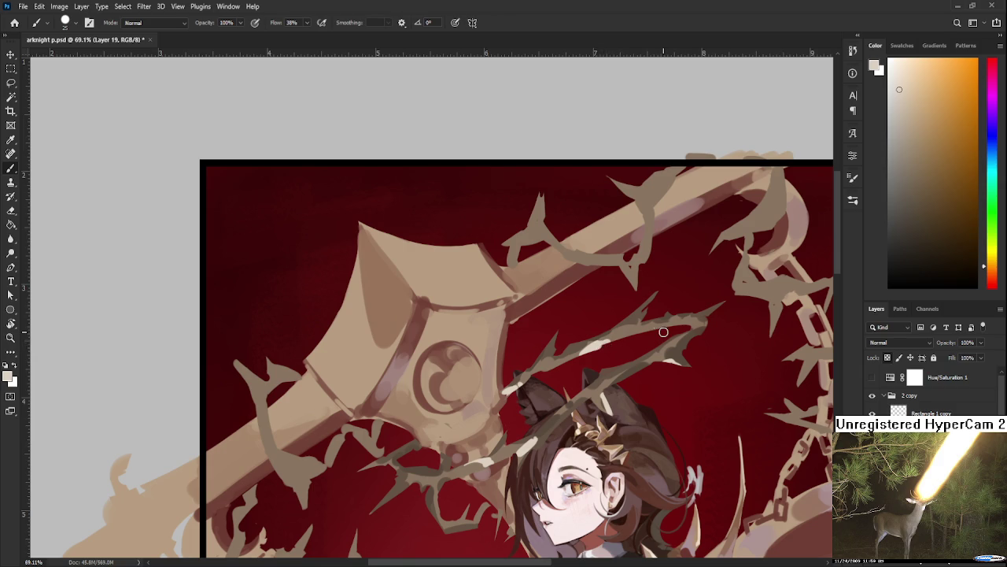
{"action": "scroll", "coordinate": [627, 295], "scroll_direction": "down", "scroll_amount": 3}
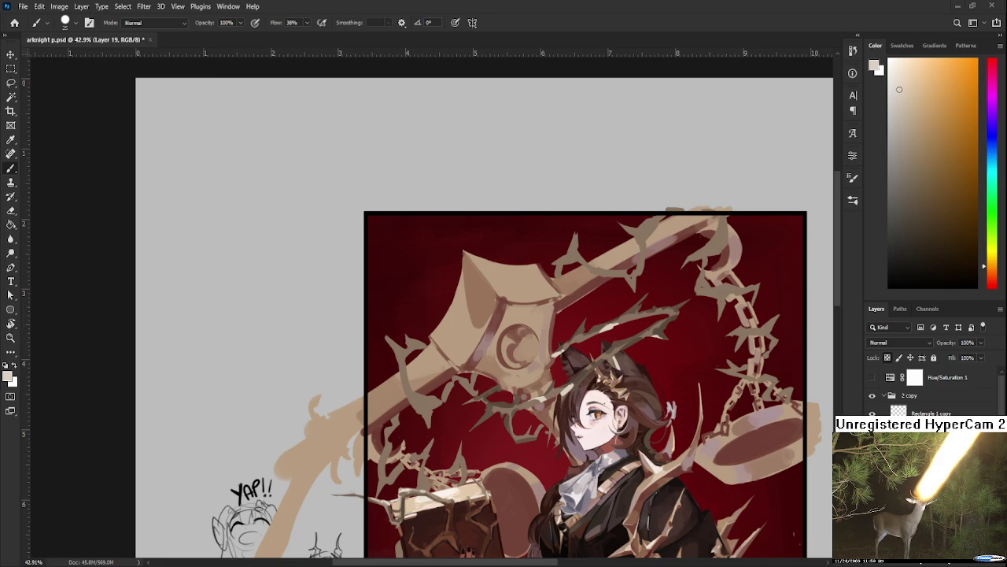
- Hide and reshow the tan weapon-and-vine layer, then make Layer 20 active
{"action": "scroll", "coordinate": [366, 386], "scroll_direction": "down", "scroll_amount": 2}
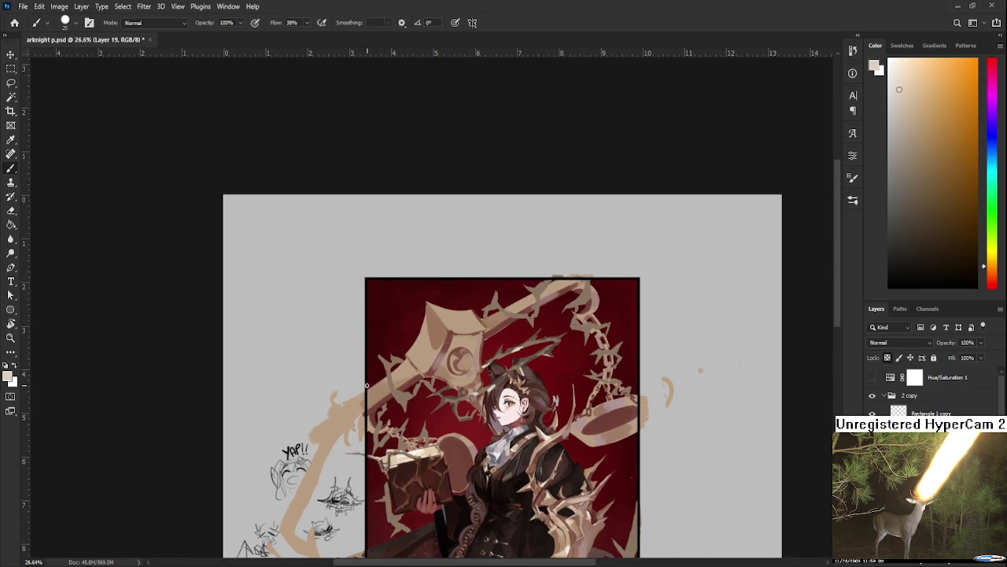
{"action": "mouse_move", "coordinate": [472, 429]}
{"action": "left_mouse_down"}
{"action": "mouse_move", "coordinate": [436, 360]}
{"action": "mouse_move", "coordinate": [446, 372]}
{"action": "left_mouse_up"}
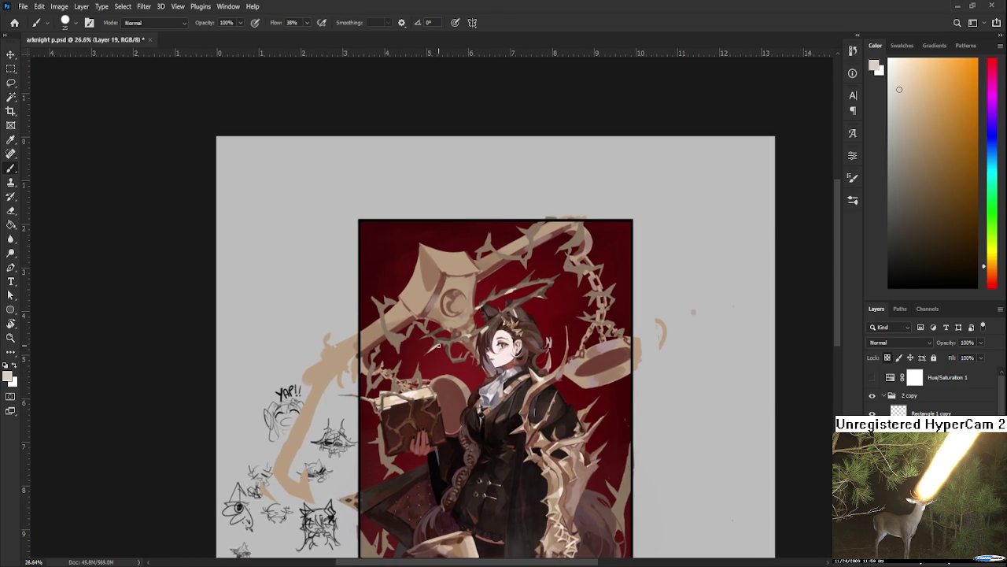
{"action": "scroll", "coordinate": [439, 346], "scroll_direction": "up", "scroll_amount": 1}
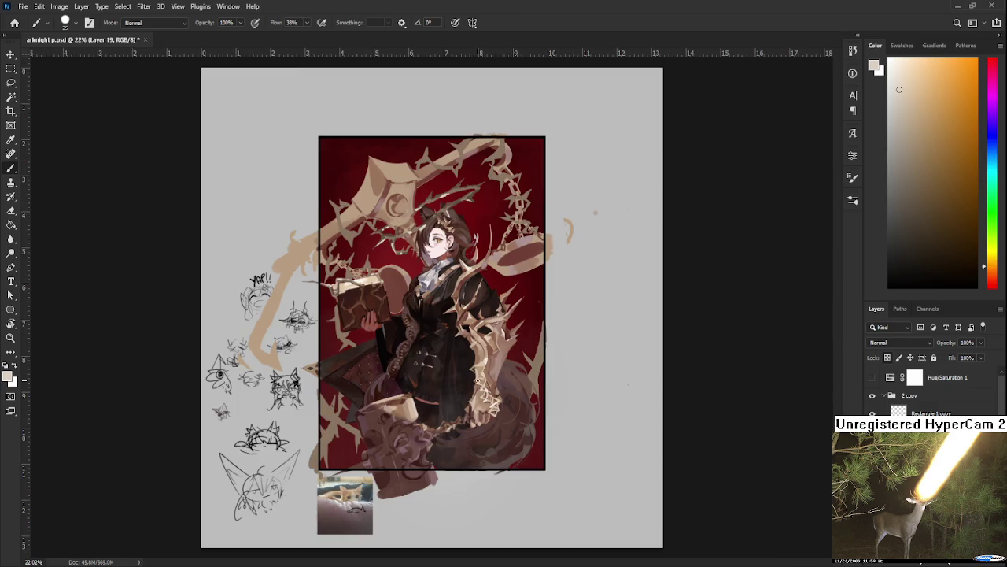
{"action": "scroll", "coordinate": [535, 412], "scroll_direction": "up", "scroll_amount": 2}
{"action": "left_click_drag", "start_coordinate": [536, 403], "coordinate": [612, 450]}
{"action": "scroll", "coordinate": [518, 339], "scroll_direction": "down", "scroll_amount": 2}
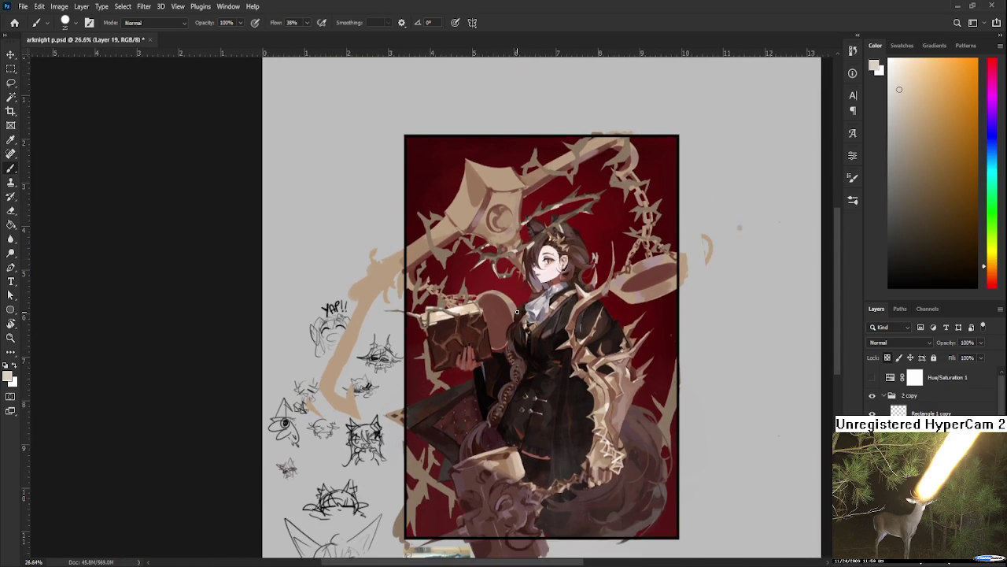
{"action": "left_click_drag", "start_coordinate": [511, 308], "coordinate": [461, 330]}
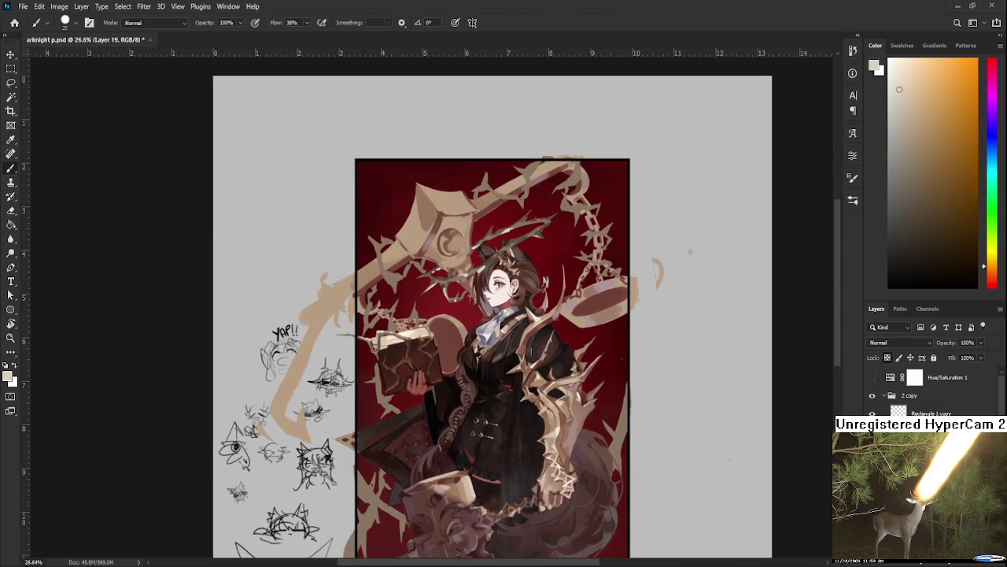
{"action": "scroll", "coordinate": [929, 390], "scroll_direction": "down", "scroll_amount": 5}
{"action": "left_click", "coordinate": [872, 405]}
{"action": "left_click", "coordinate": [872, 405]}
{"action": "left_click", "coordinate": [917, 404]}
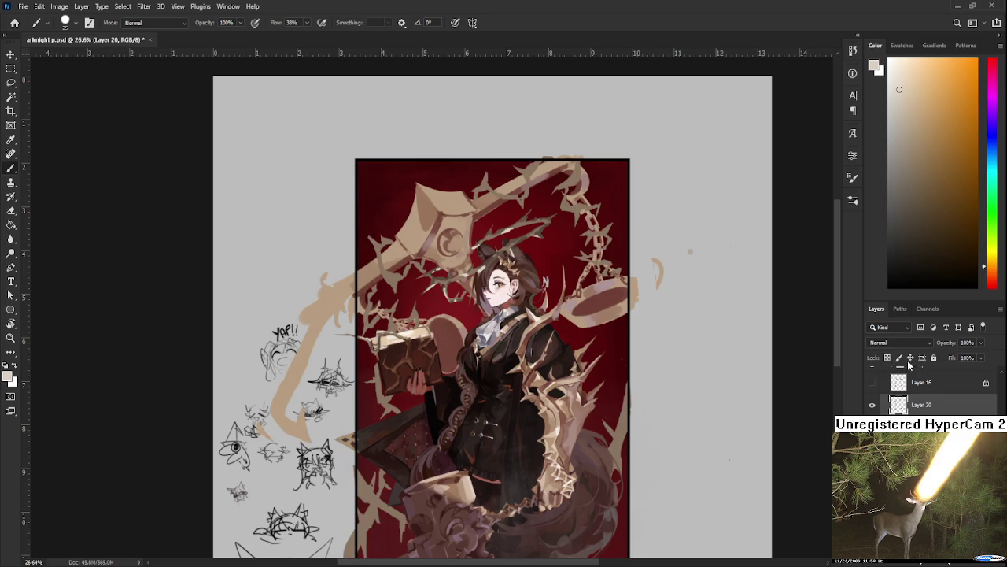
- Sample an orange-brown and paint darker shading down the hanging chain
{"action": "scroll", "coordinate": [538, 258], "scroll_direction": "up", "scroll_amount": 3}
{"action": "scroll", "coordinate": [537, 257], "scroll_direction": "up", "scroll_amount": 1}
{"action": "left_click", "coordinate": [411, 279], "text": "alt"}
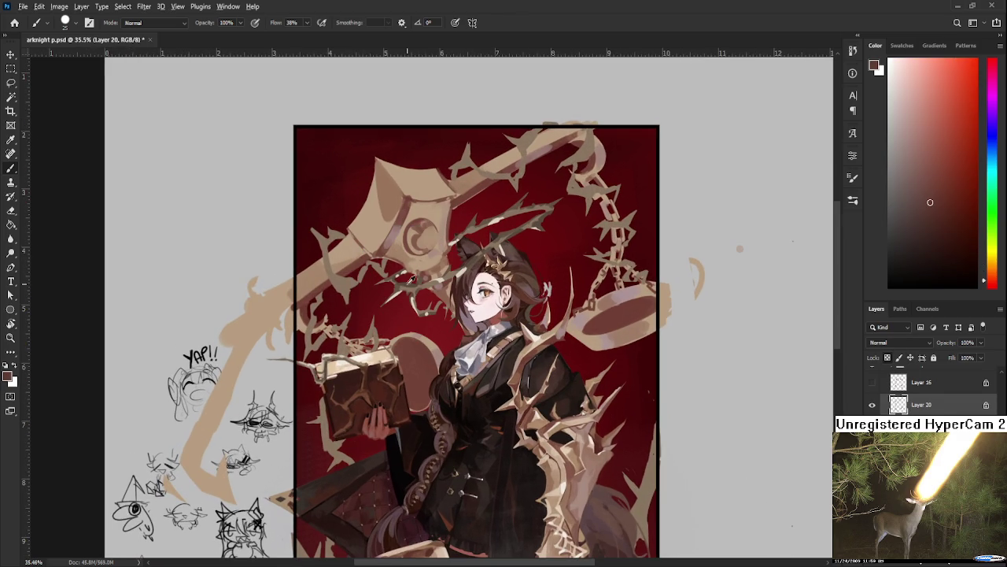
{"action": "left_click", "coordinate": [406, 283], "text": "alt"}
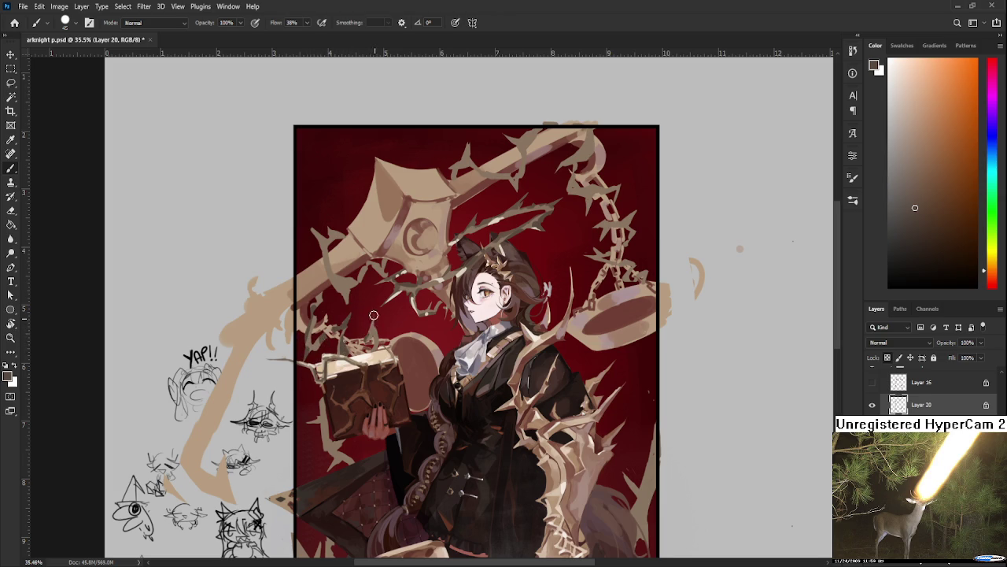
{"action": "left_click_drag", "start_coordinate": [331, 273], "coordinate": [304, 347]}
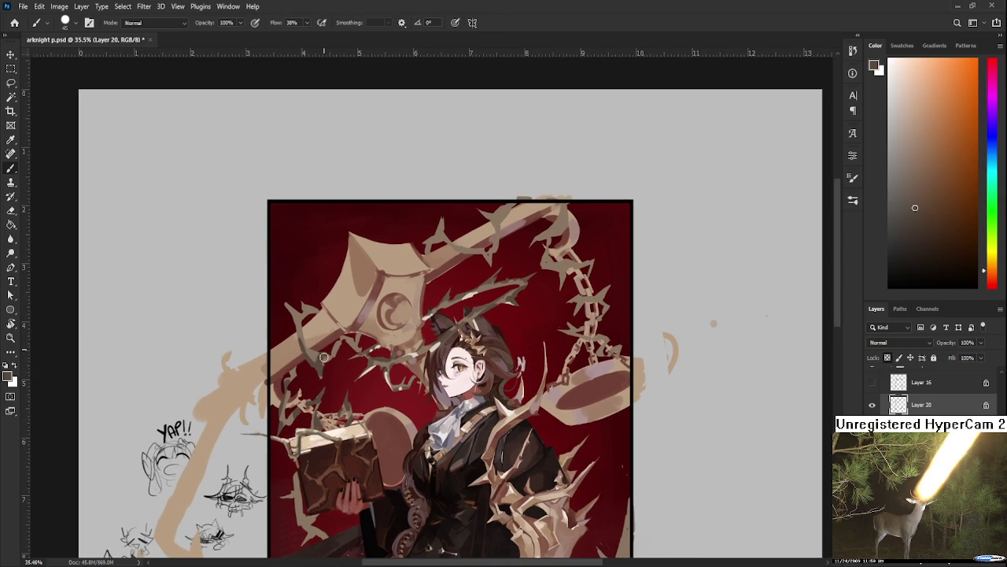
{"action": "left_click_drag", "start_coordinate": [407, 307], "coordinate": [367, 373]}
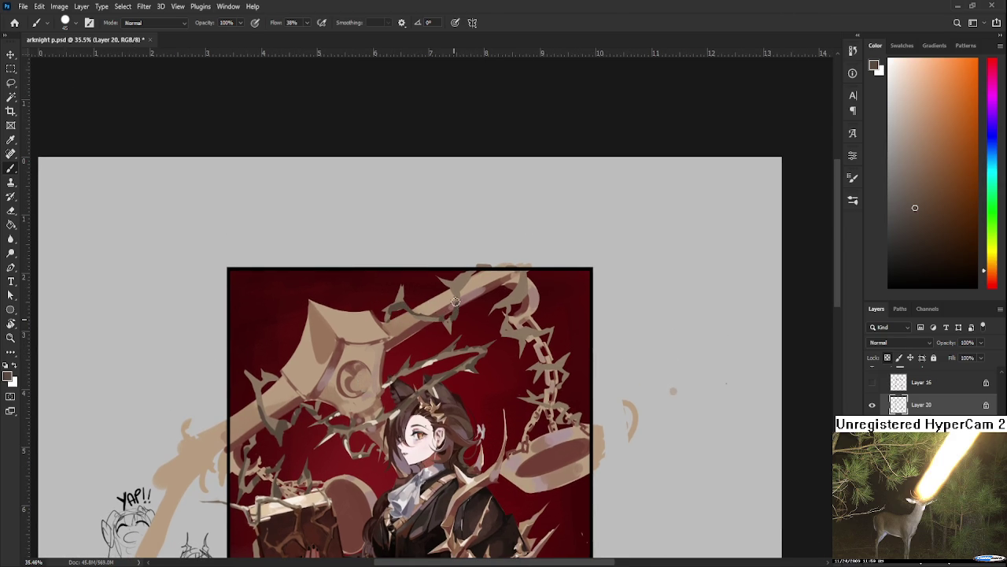
{"action": "mouse_move", "coordinate": [521, 275]}
{"action": "left_mouse_down"}
{"action": "mouse_move", "coordinate": [552, 364]}
{"action": "mouse_move", "coordinate": [551, 400]}
{"action": "left_mouse_up"}
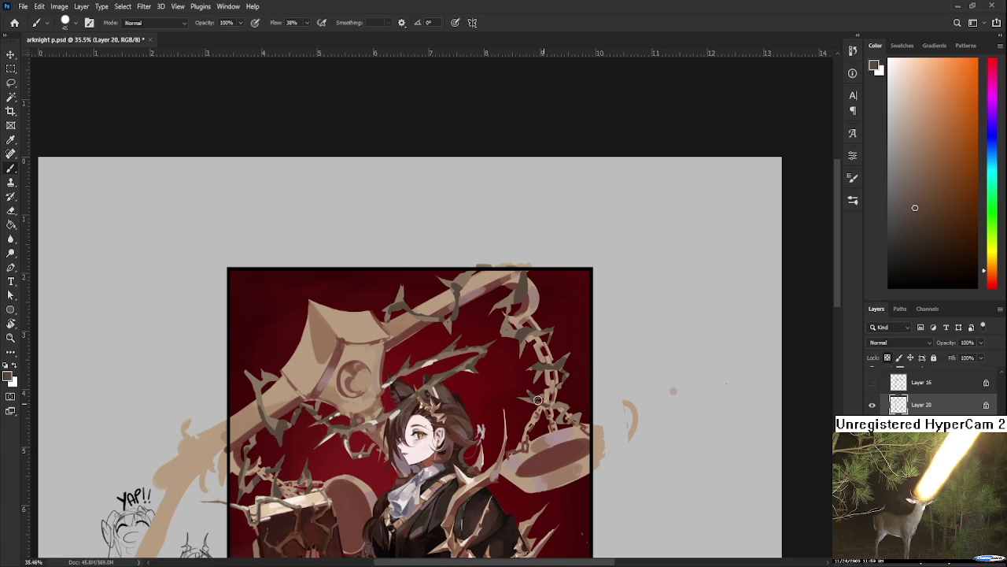
{"action": "mouse_move", "coordinate": [552, 400]}
{"action": "left_mouse_down"}
{"action": "mouse_move", "coordinate": [555, 423]}
{"action": "mouse_move", "coordinate": [618, 255]}
{"action": "left_mouse_up"}
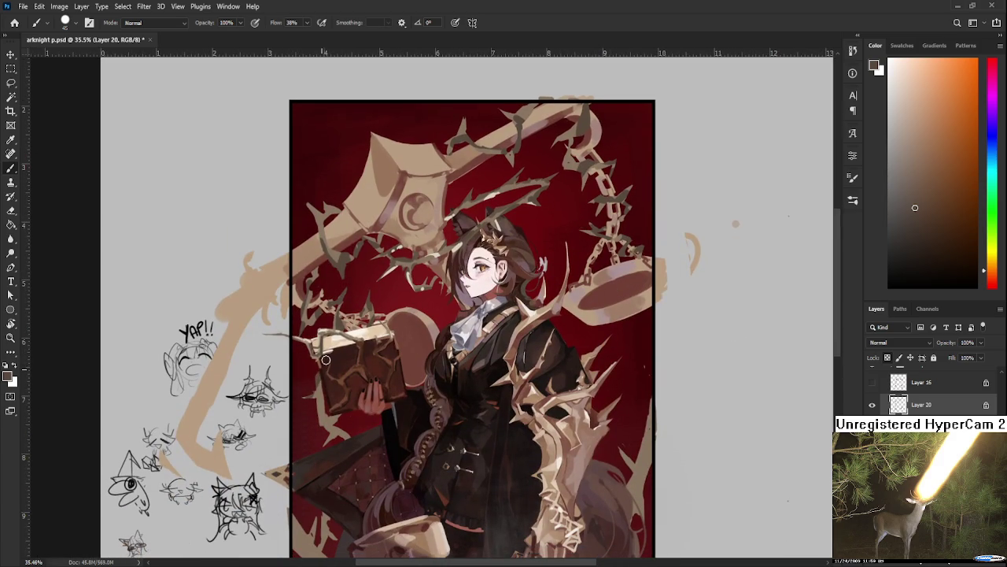
- Zoom out and turn on Hue/Saturation 1 to preview the artwork in grayscale
{"action": "left_click_drag", "start_coordinate": [429, 403], "coordinate": [420, 367]}
{"action": "key", "text": "ctrl+minus"}
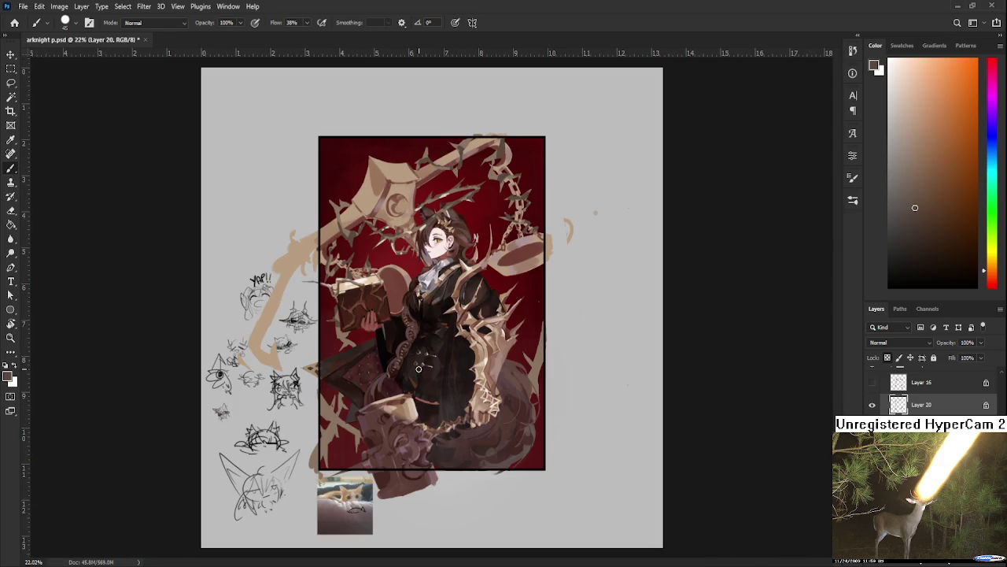
{"action": "scroll", "coordinate": [525, 355], "scroll_direction": "up", "scroll_amount": 1}
{"action": "left_click_drag", "start_coordinate": [517, 325], "coordinate": [544, 443]}
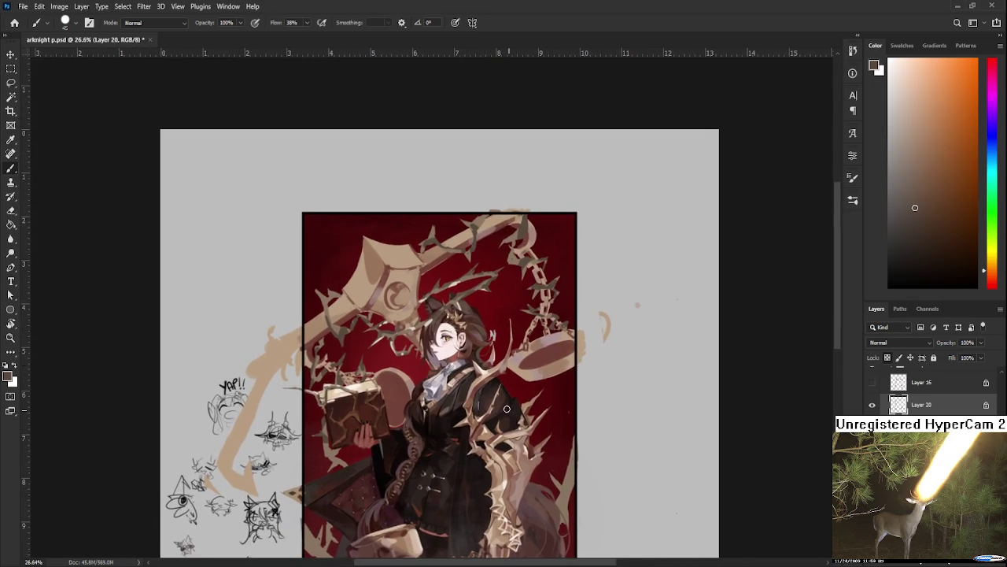
{"action": "scroll", "coordinate": [416, 315], "scroll_direction": "up", "scroll_amount": 2}
{"action": "scroll", "coordinate": [415, 315], "scroll_direction": "up", "scroll_amount": 1}
{"action": "scroll", "coordinate": [416, 315], "scroll_direction": "up", "scroll_amount": 2}
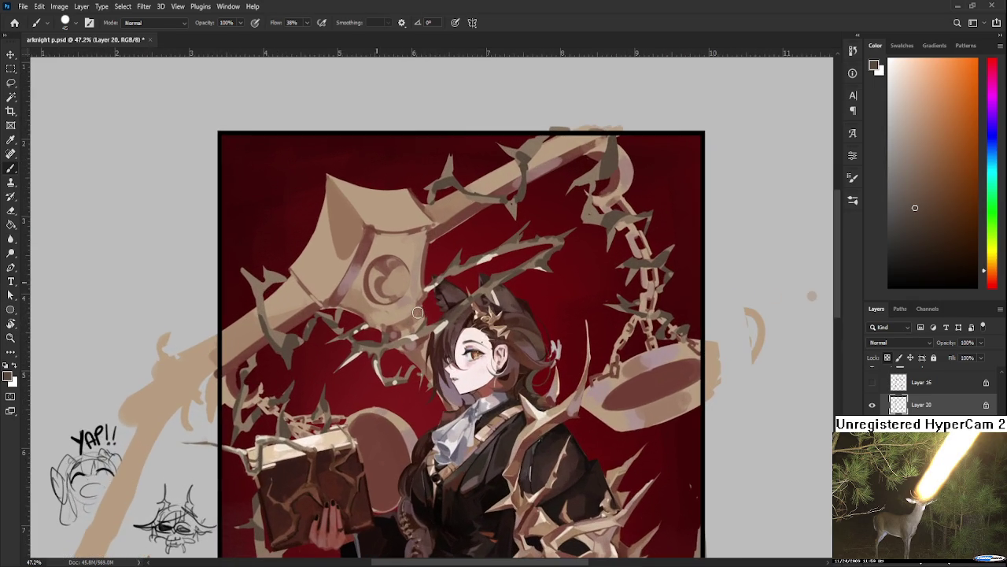
{"action": "scroll", "coordinate": [417, 312], "scroll_direction": "down", "scroll_amount": 2}
{"action": "scroll", "coordinate": [417, 313], "scroll_direction": "down", "scroll_amount": 2}
{"action": "scroll", "coordinate": [417, 312], "scroll_direction": "down", "scroll_amount": 1}
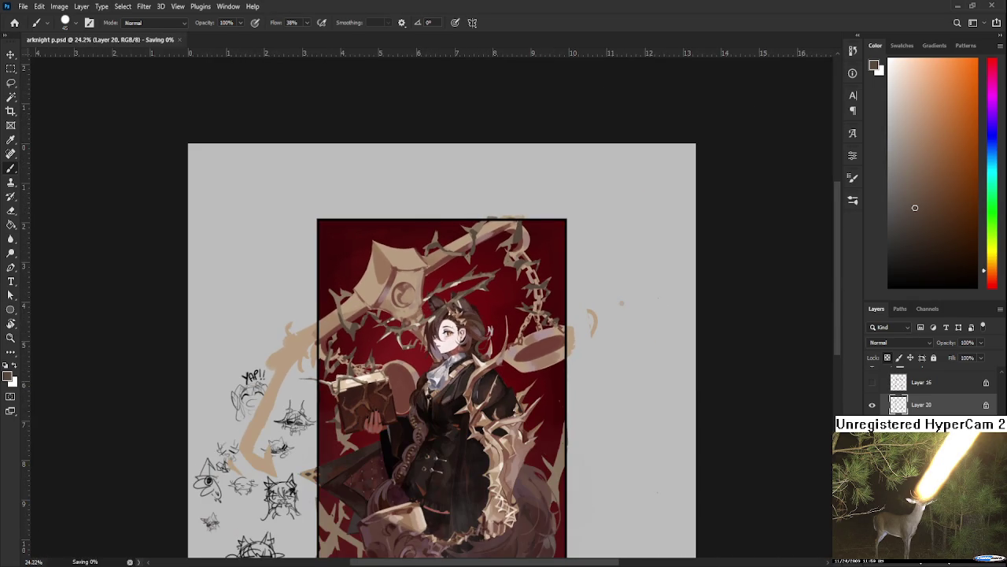
{"action": "scroll", "coordinate": [929, 385], "scroll_direction": "up", "scroll_amount": 2}
{"action": "left_click", "coordinate": [872, 378]}
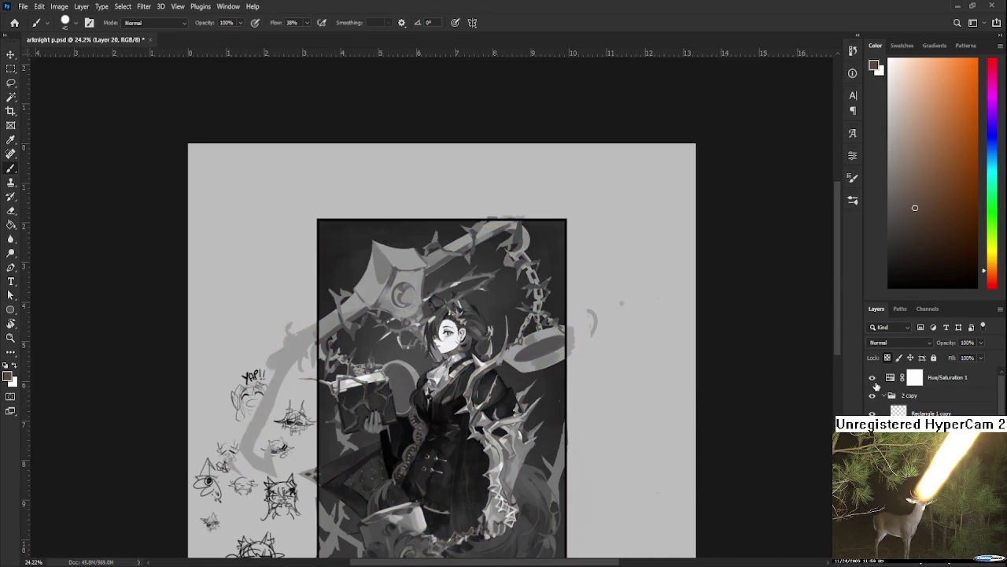
- Hide the Hue/Saturation 1 layer to return the artwork to full colour
{"action": "left_click", "coordinate": [872, 378]}
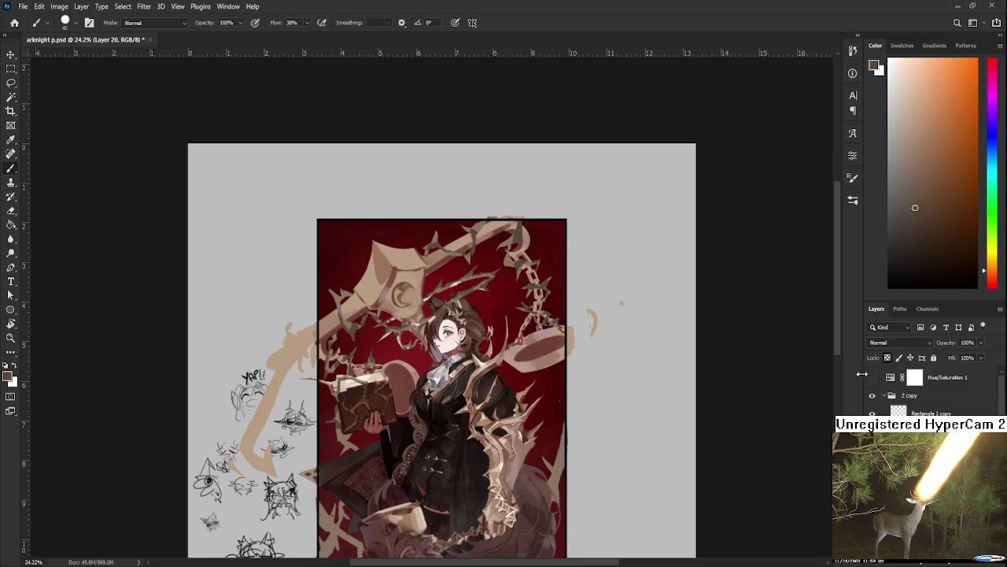
{"action": "scroll", "coordinate": [344, 280], "scroll_direction": "up", "scroll_amount": 1}
{"action": "scroll", "coordinate": [344, 279], "scroll_direction": "up", "scroll_amount": 1}
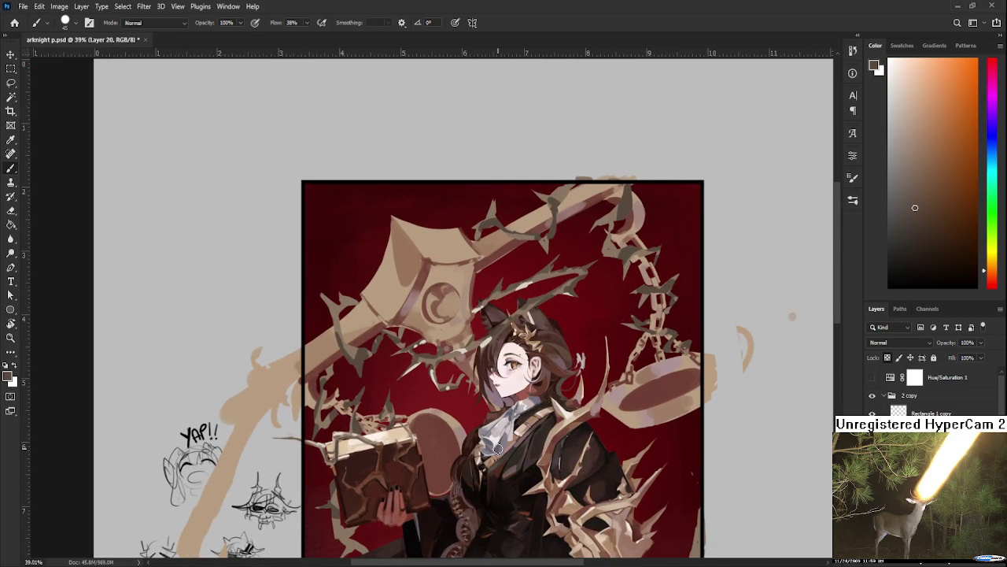
{"action": "scroll", "coordinate": [530, 352], "scroll_direction": "up", "scroll_amount": 1}
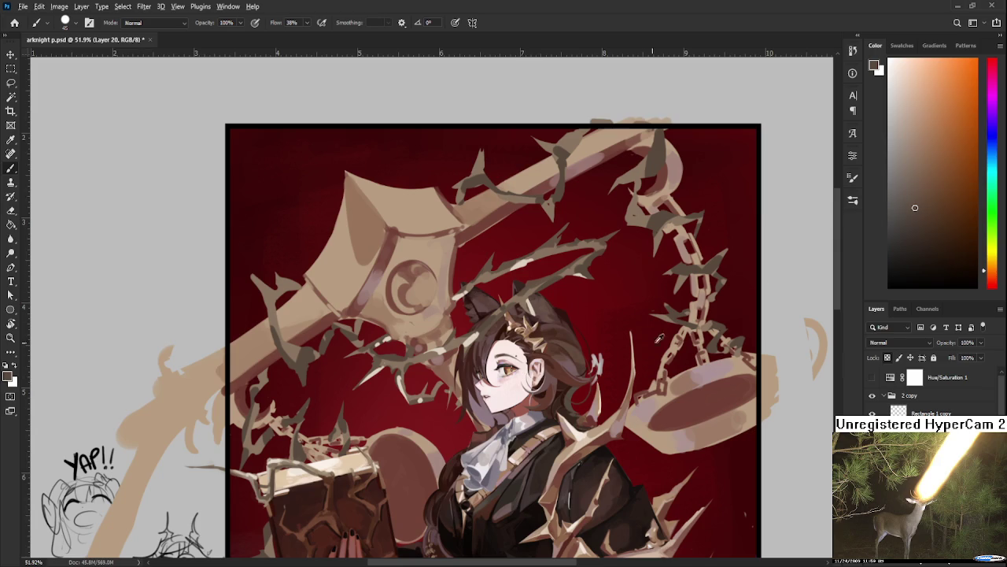
- Sample a new paint colour from the lower figure and add a new empty layer
{"action": "left_click_drag", "start_coordinate": [536, 453], "coordinate": [542, 276]}
{"action": "left_click", "coordinate": [489, 463], "text": "alt"}
{"action": "left_click_drag", "start_coordinate": [490, 462], "coordinate": [490, 463]}
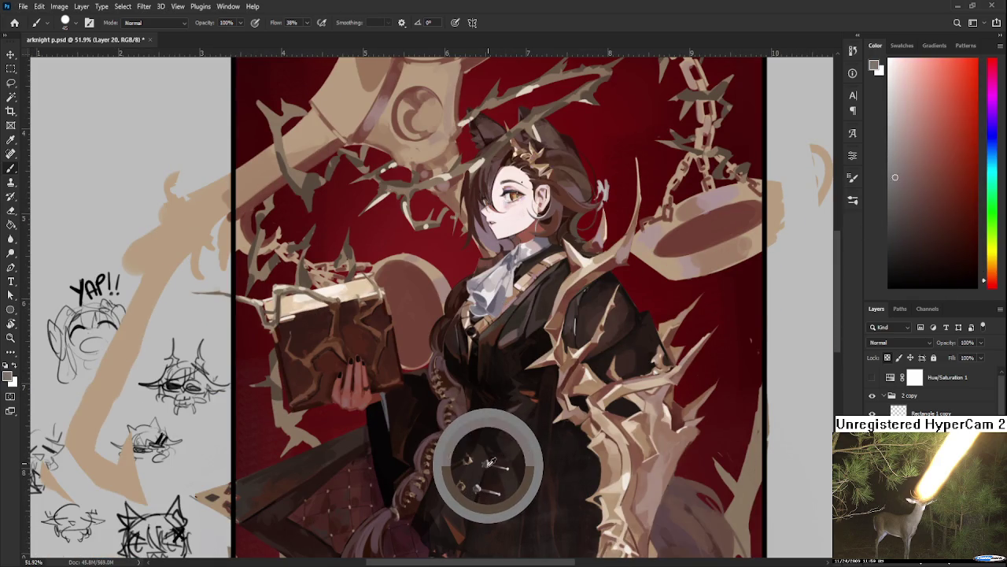
{"action": "left_click_drag", "start_coordinate": [225, 93], "coordinate": [256, 231]}
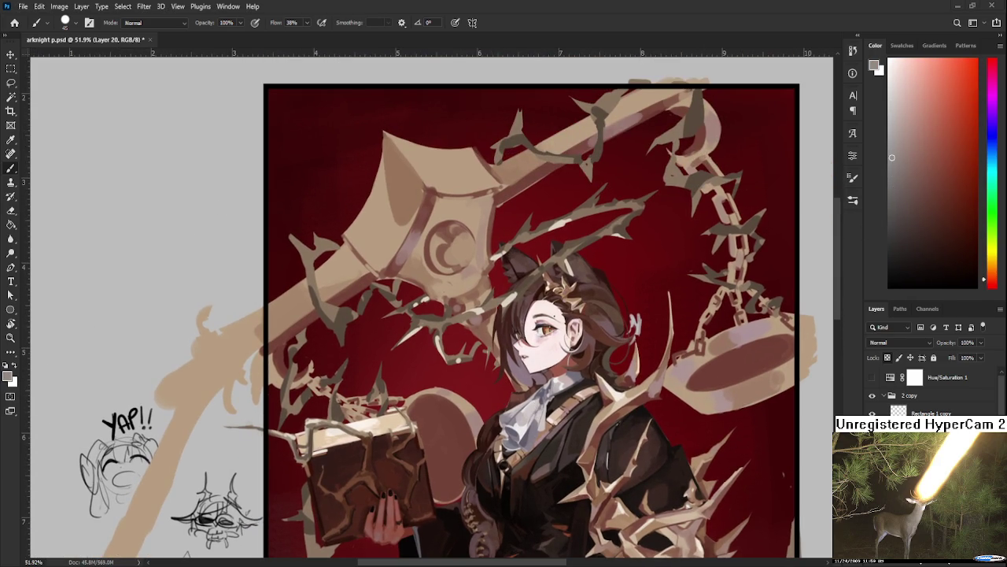
{"action": "scroll", "coordinate": [527, 186], "scroll_direction": "up", "scroll_amount": 2}
{"action": "left_click_drag", "start_coordinate": [527, 185], "coordinate": [513, 245]}
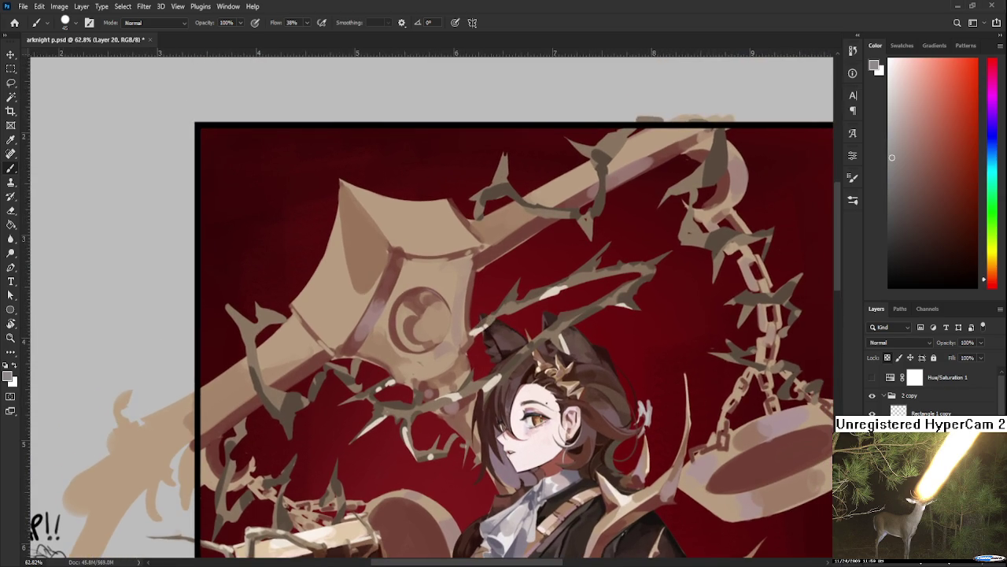
{"action": "left_click", "coordinate": [976, 560]}
- Make white the paint colour for the new Layer 21
{"action": "scroll", "coordinate": [499, 317], "scroll_direction": "down", "scroll_amount": 1}
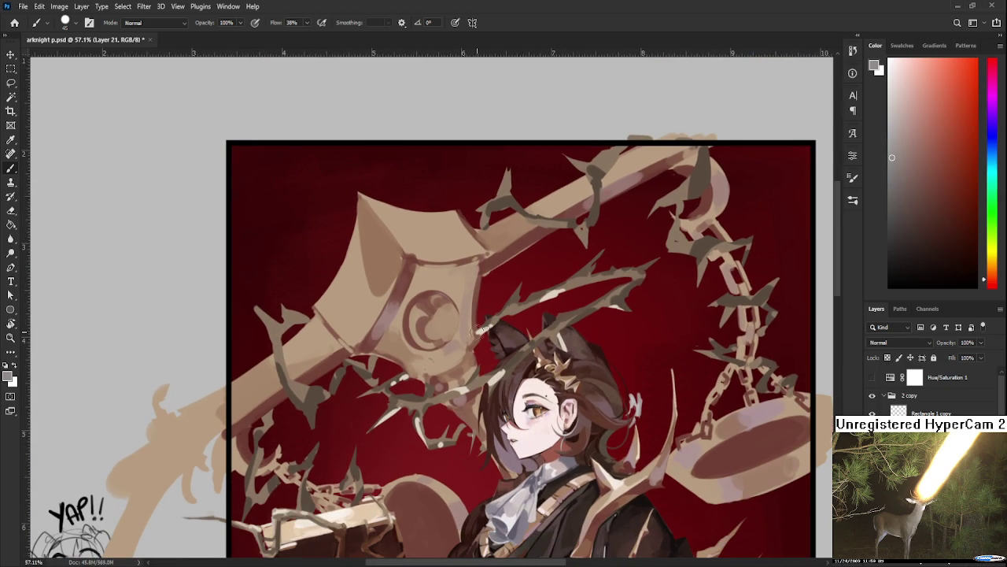
{"action": "key", "text": "x"}
{"action": "scroll", "coordinate": [425, 307], "scroll_direction": "down", "scroll_amount": 3}
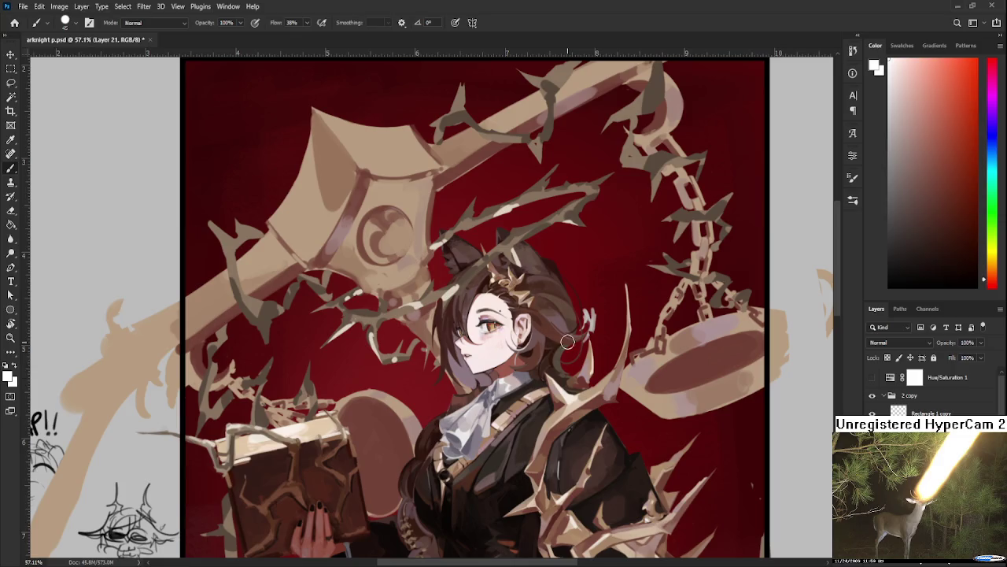
{"action": "scroll", "coordinate": [425, 307], "scroll_direction": "up", "scroll_amount": 2}
{"action": "scroll", "coordinate": [913, 390], "scroll_direction": "up", "scroll_amount": 2}
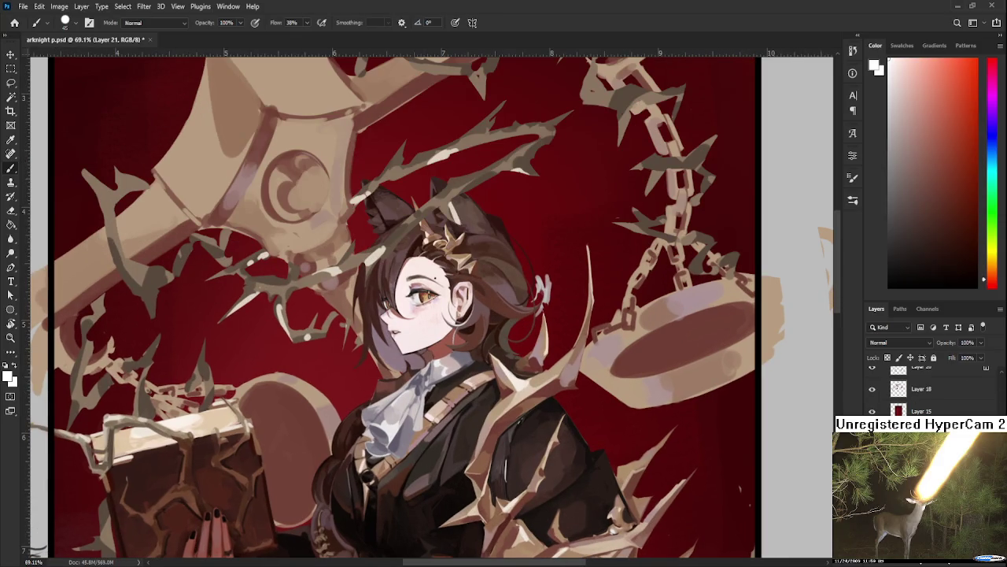
- Toggle the hammer-and-chain and thorn-and-chain layers to check them, revealing the brown sketch
{"action": "left_click", "coordinate": [872, 391]}
{"action": "left_click", "coordinate": [872, 391]}
{"action": "left_click", "coordinate": [872, 410]}
{"action": "left_click", "coordinate": [872, 411]}
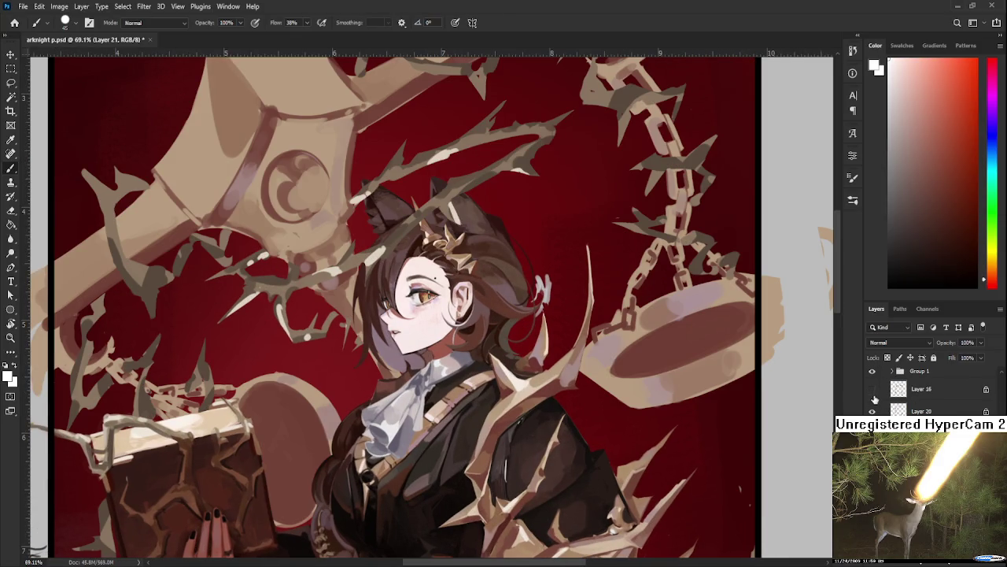
{"action": "left_click", "coordinate": [872, 389]}
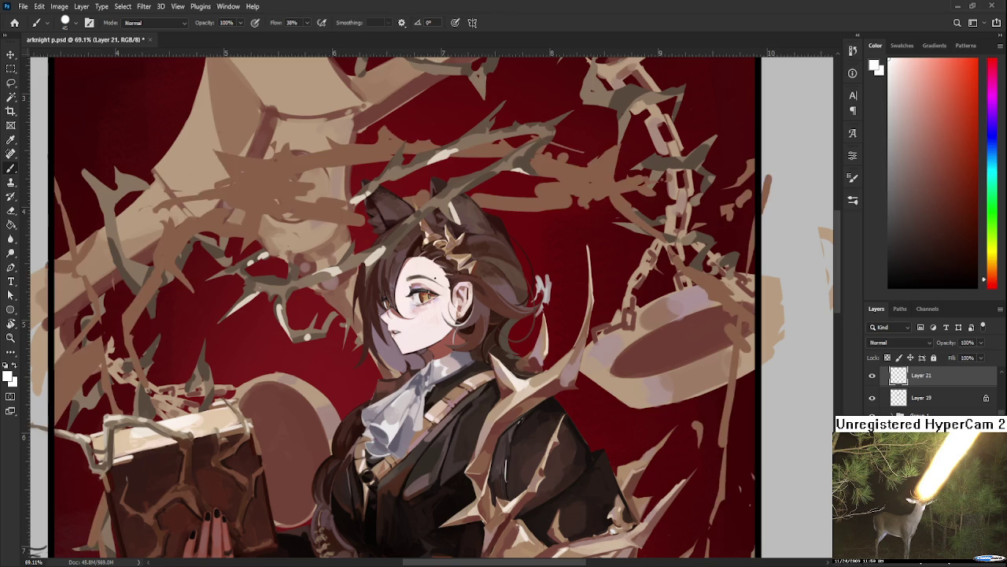
- Return to Layer 20 and centre the view on the face and hair
{"action": "key", "text": "alt+]"}
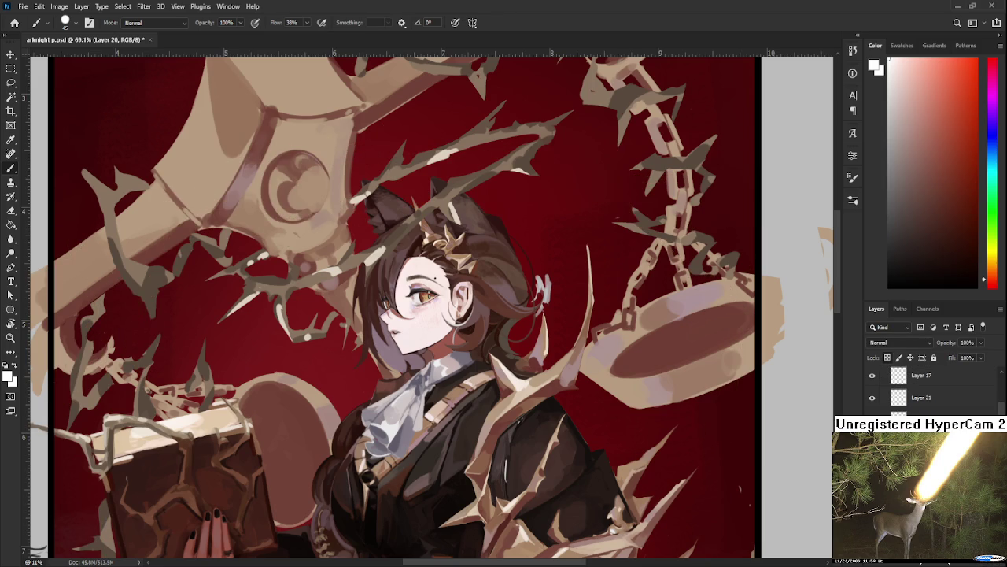
{"action": "scroll", "coordinate": [929, 389], "scroll_direction": "down", "scroll_amount": 3}
{"action": "scroll", "coordinate": [929, 390], "scroll_direction": "down", "scroll_amount": 2}
{"action": "scroll", "coordinate": [929, 390], "scroll_direction": "down", "scroll_amount": 2}
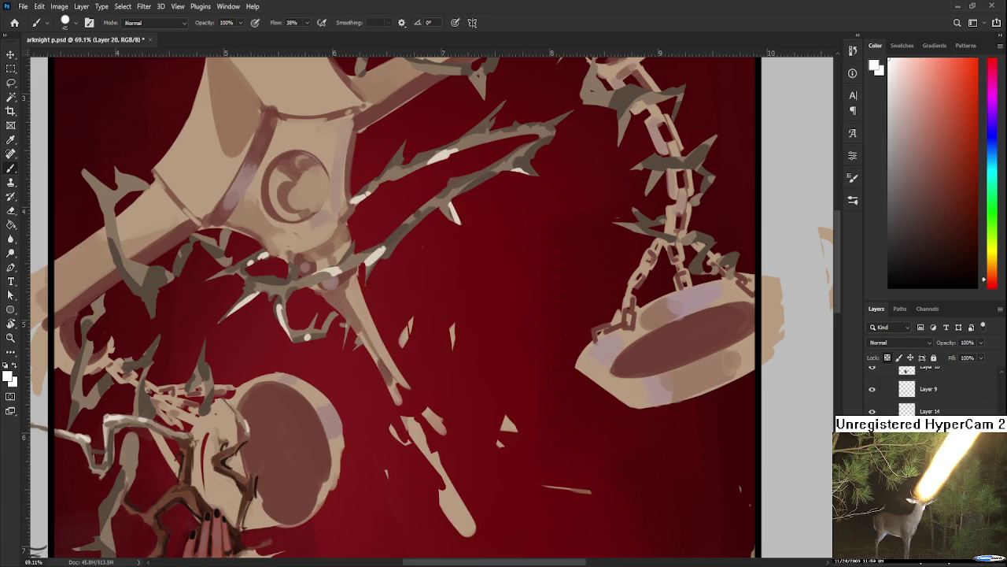
{"action": "scroll", "coordinate": [643, 314], "scroll_direction": "up", "scroll_amount": 3}
{"action": "left_click_drag", "start_coordinate": [644, 315], "coordinate": [622, 372]}
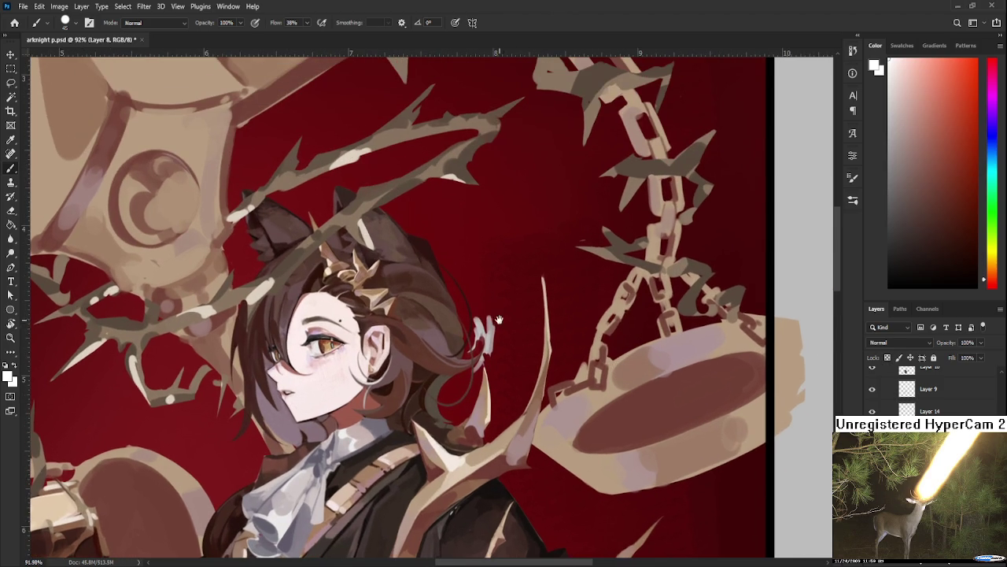
{"action": "key", "text": "e"}
{"action": "key", "text": "bracketleft"}
{"action": "key", "text": "bracketleft"}
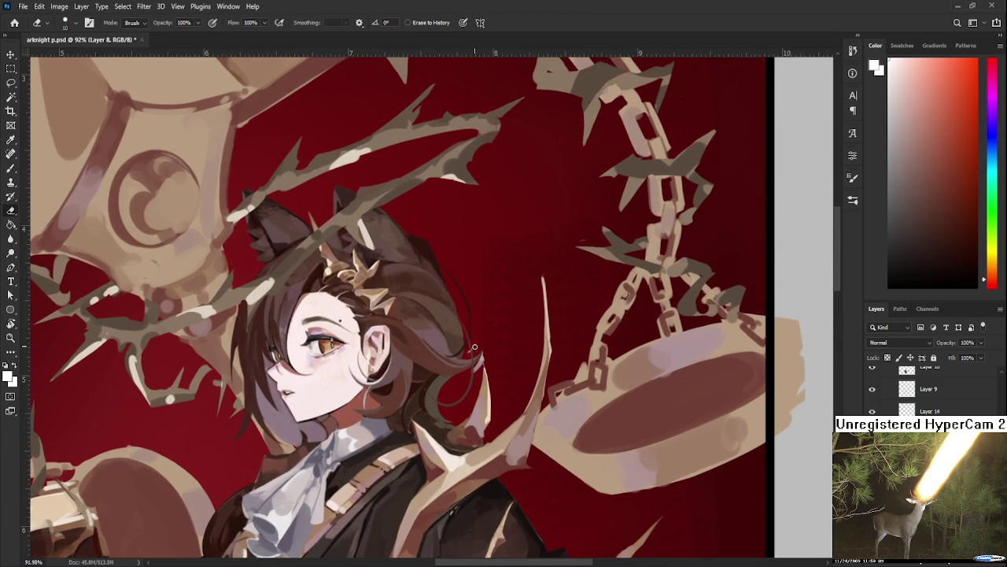
{"action": "left_click_drag", "start_coordinate": [478, 366], "coordinate": [476, 372]}
{"action": "scroll", "coordinate": [520, 313], "scroll_direction": "down", "scroll_amount": 5}
{"action": "scroll", "coordinate": [513, 303], "scroll_direction": "down", "scroll_amount": 2}
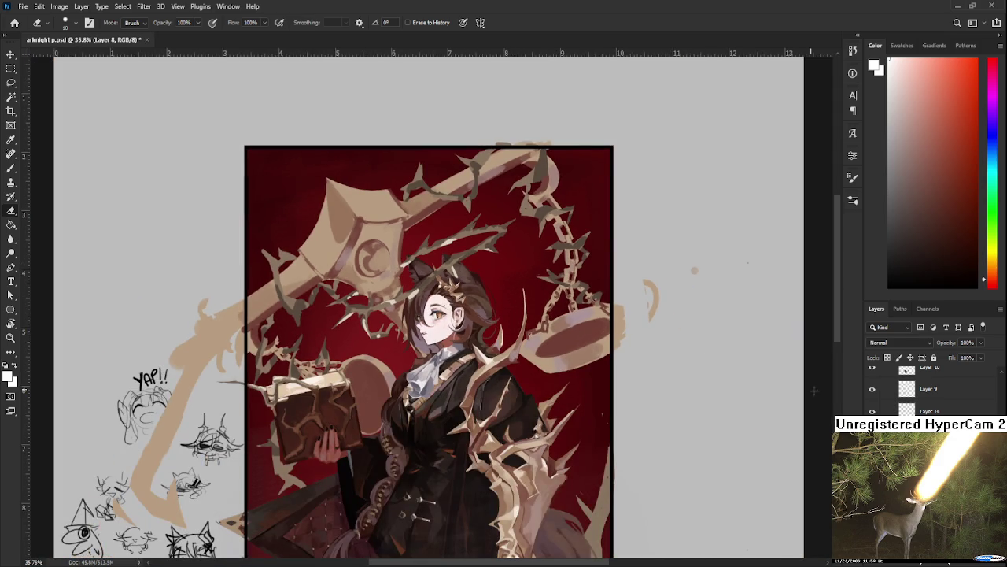
{"action": "scroll", "coordinate": [929, 389], "scroll_direction": "up", "scroll_amount": 5}
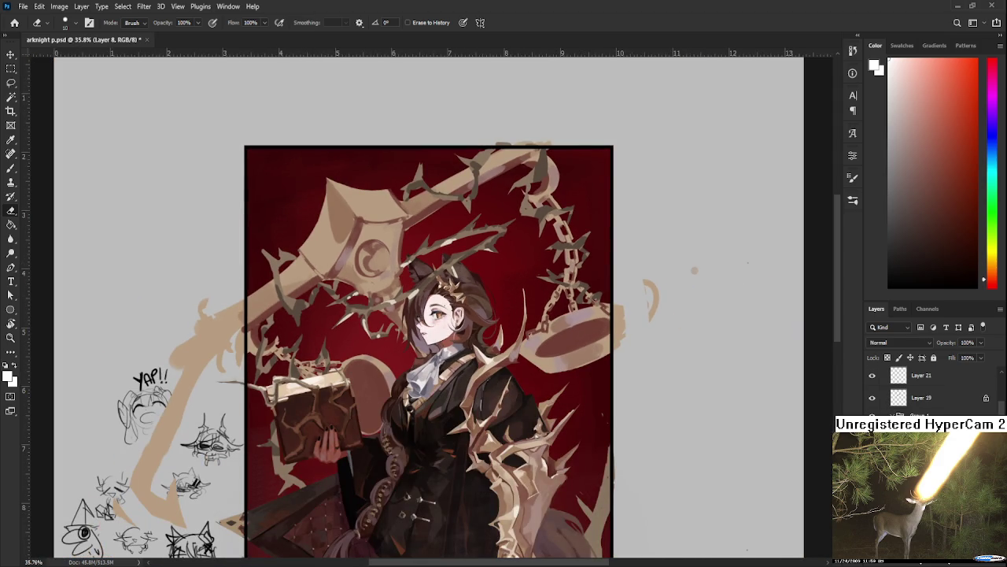
{"action": "scroll", "coordinate": [929, 389], "scroll_direction": "up", "scroll_amount": 3}
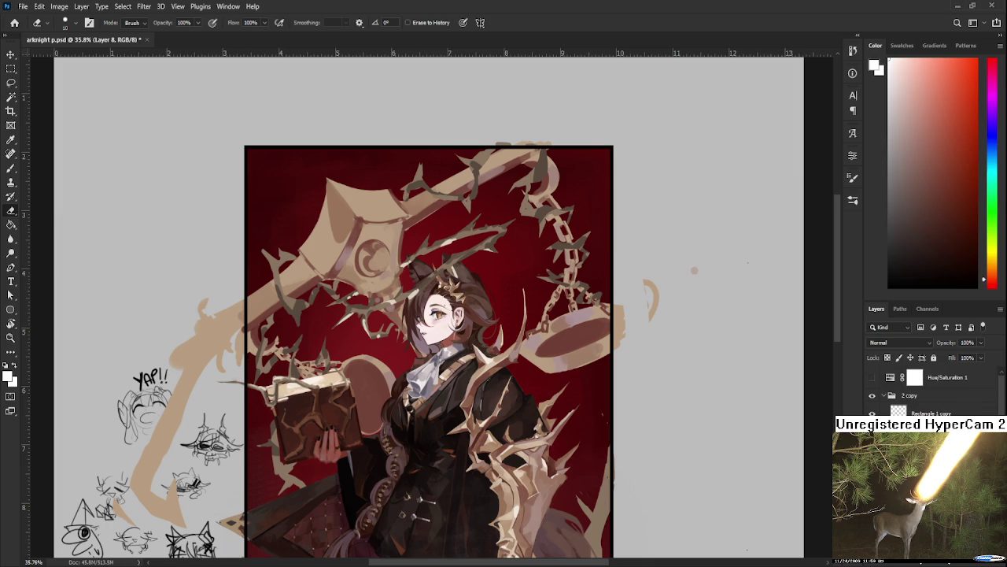
{"action": "left_click", "coordinate": [928, 449]}
{"action": "scroll", "coordinate": [747, 437], "scroll_direction": "down", "scroll_amount": 1}
{"action": "left_click_drag", "start_coordinate": [667, 450], "coordinate": [650, 376]}
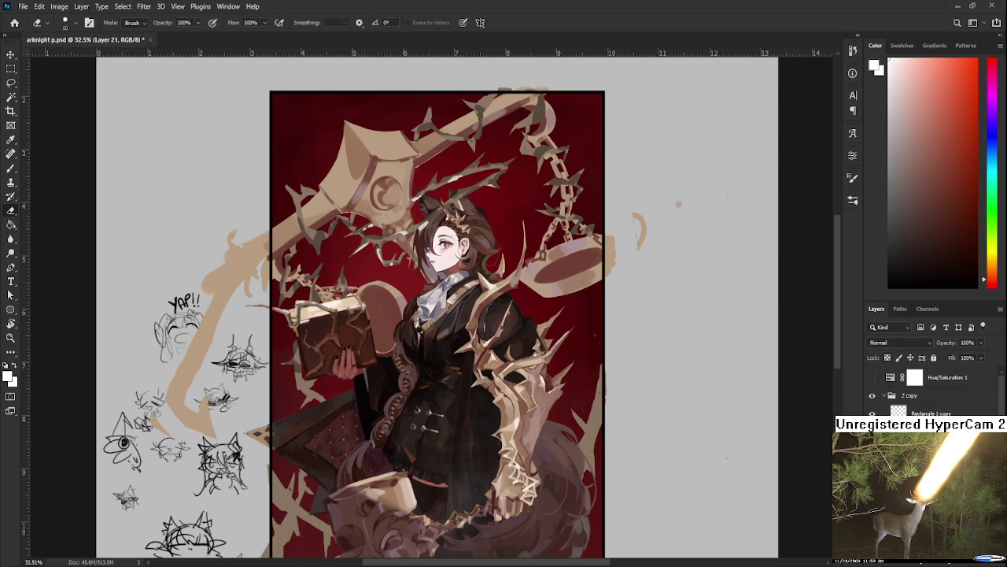
{"action": "left_click_drag", "start_coordinate": [441, 315], "coordinate": [471, 340]}
{"action": "scroll", "coordinate": [470, 165], "scroll_direction": "up", "scroll_amount": 3}
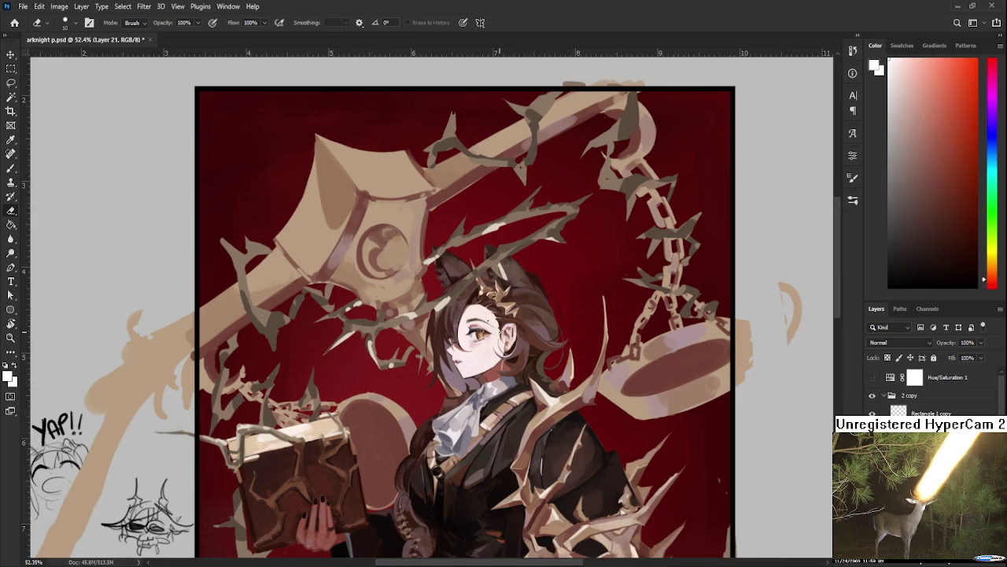
- Sample near-white from the collar and paint a small white blob above the vine
{"action": "scroll", "coordinate": [480, 338], "scroll_direction": "up", "scroll_amount": 2}
{"action": "key", "text": "b"}
{"action": "left_click", "coordinate": [488, 394], "text": "alt"}
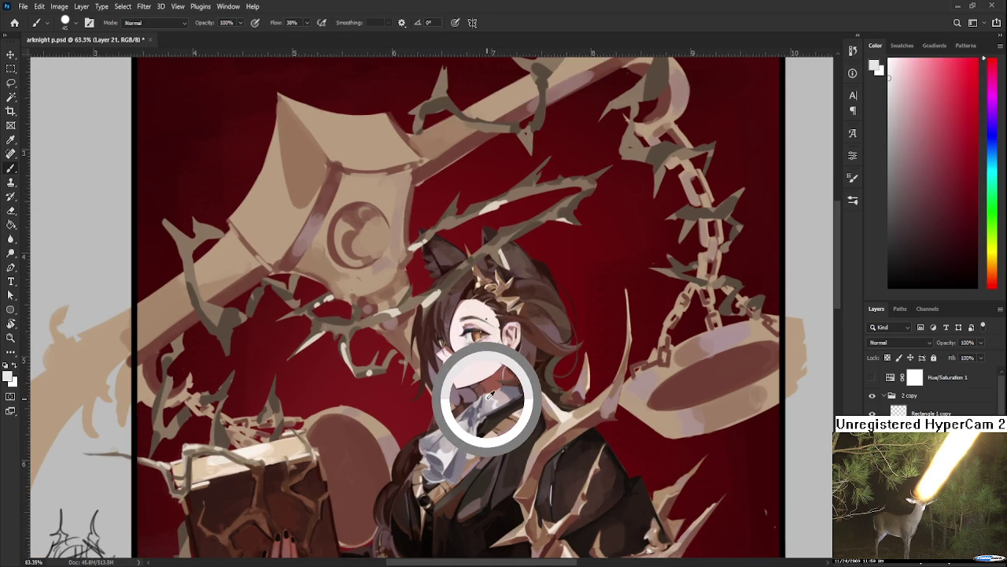
{"action": "mouse_move", "coordinate": [459, 203]}
{"action": "left_mouse_down"}
{"action": "mouse_move", "coordinate": [485, 332]}
{"action": "mouse_move", "coordinate": [536, 307]}
{"action": "mouse_move", "coordinate": [540, 320]}
{"action": "mouse_move", "coordinate": [523, 314]}
{"action": "mouse_move", "coordinate": [554, 292]}
{"action": "mouse_move", "coordinate": [542, 313]}
{"action": "mouse_move", "coordinate": [551, 313]}
{"action": "mouse_move", "coordinate": [513, 324]}
{"action": "mouse_move", "coordinate": [543, 323]}
{"action": "mouse_move", "coordinate": [555, 308]}
{"action": "mouse_move", "coordinate": [547, 324]}
{"action": "left_mouse_up"}
{"action": "scroll", "coordinate": [484, 332], "scroll_direction": "up", "scroll_amount": 1}
{"action": "key", "text": "ctrl+z"}
{"action": "key", "text": "ctrl+z"}
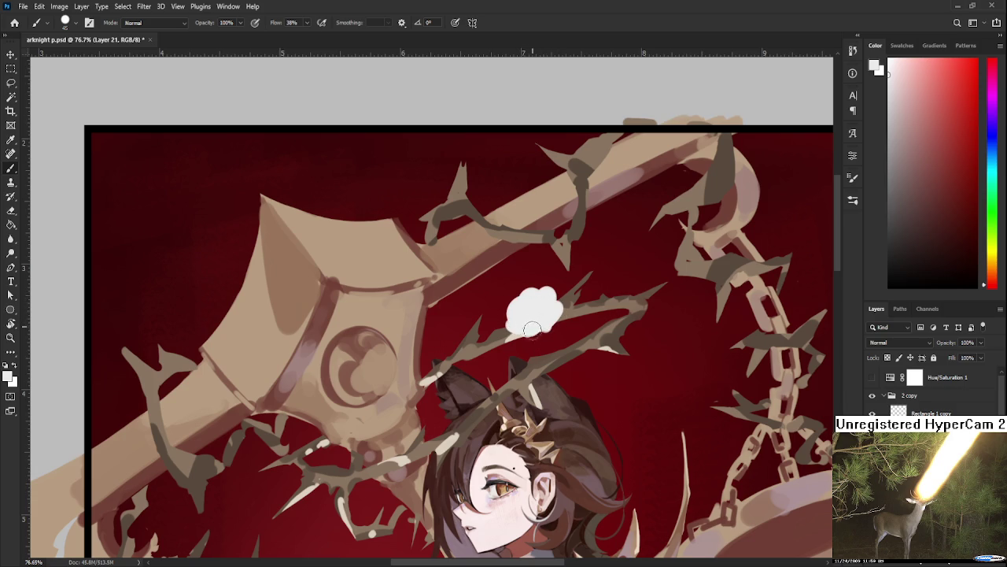
{"action": "key", "text": "bracketleft"}
{"action": "key", "text": "bracketleft"}
{"action": "key", "text": "bracketleft"}
{"action": "mouse_move", "coordinate": [534, 329]}
{"action": "left_mouse_down"}
{"action": "mouse_move", "coordinate": [555, 326]}
{"action": "mouse_move", "coordinate": [520, 333]}
{"action": "left_mouse_up"}
- Trim and refine the white blob's edges by alternating Eraser and Brush
{"action": "key", "text": "e"}
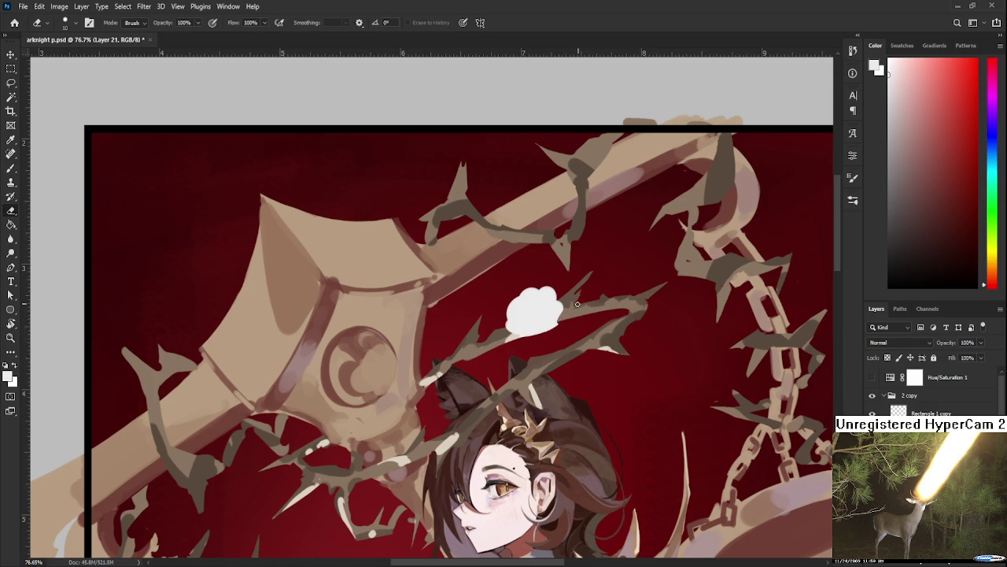
{"action": "left_click_drag", "start_coordinate": [573, 310], "coordinate": [558, 323]}
{"action": "key", "text": "b"}
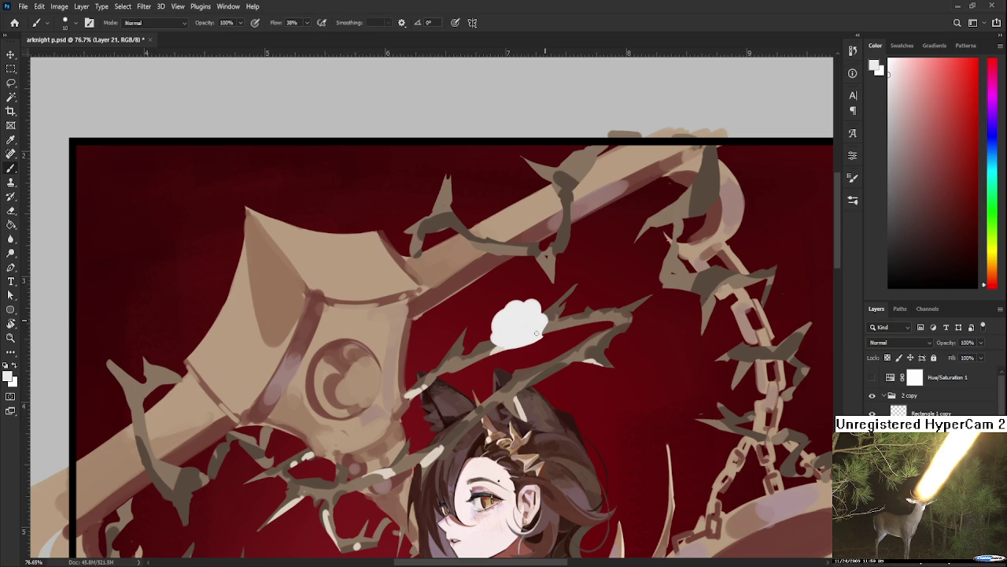
{"action": "key", "text": "e"}
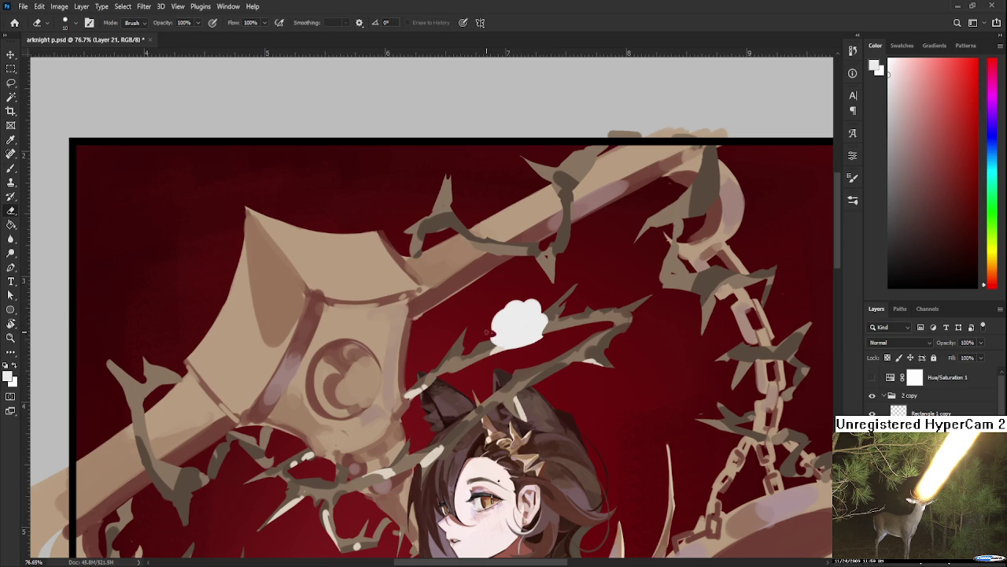
{"action": "key", "text": "b"}
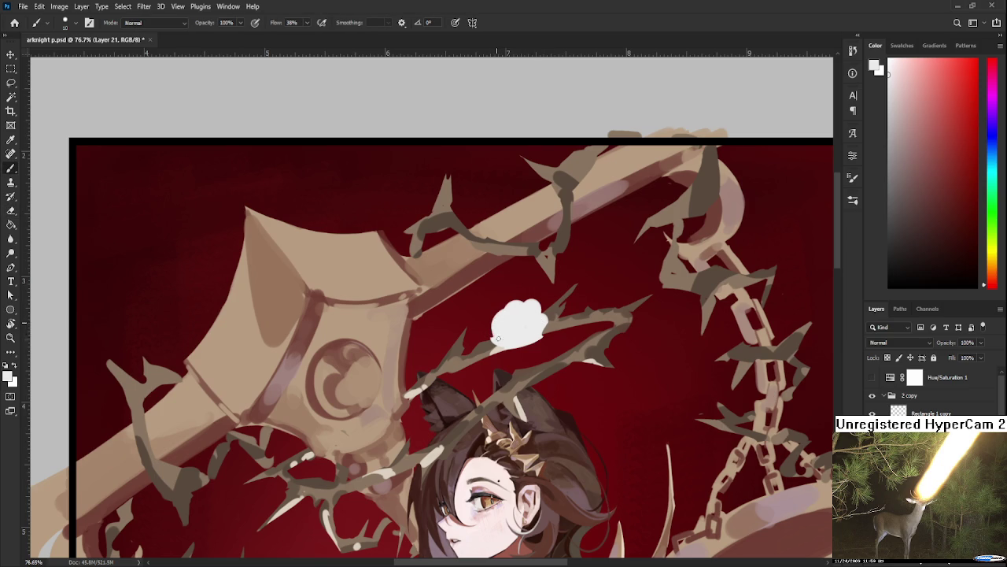
{"action": "key", "text": "e"}
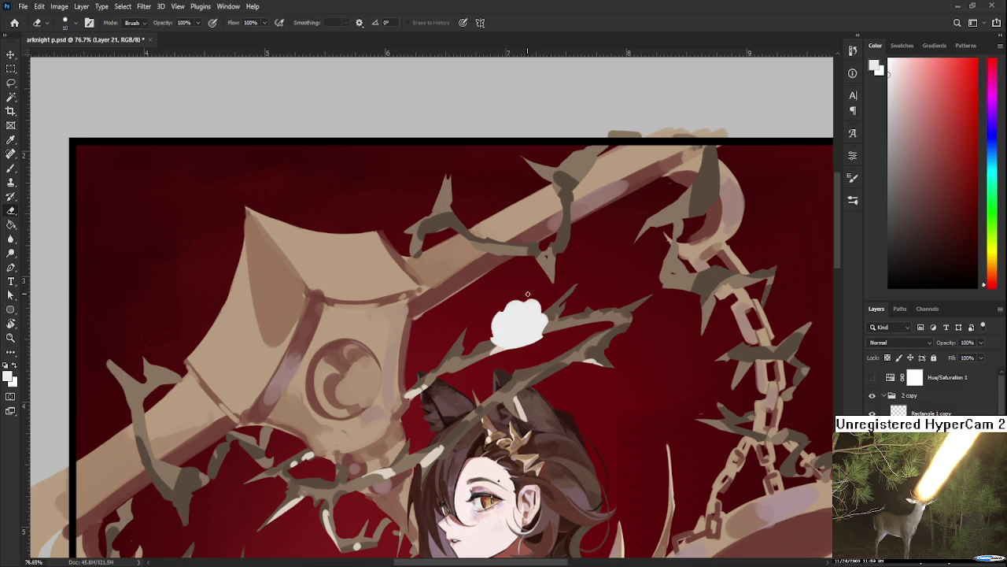
{"action": "scroll", "coordinate": [532, 319], "scroll_direction": "down", "scroll_amount": 1}
{"action": "key", "text": "b"}
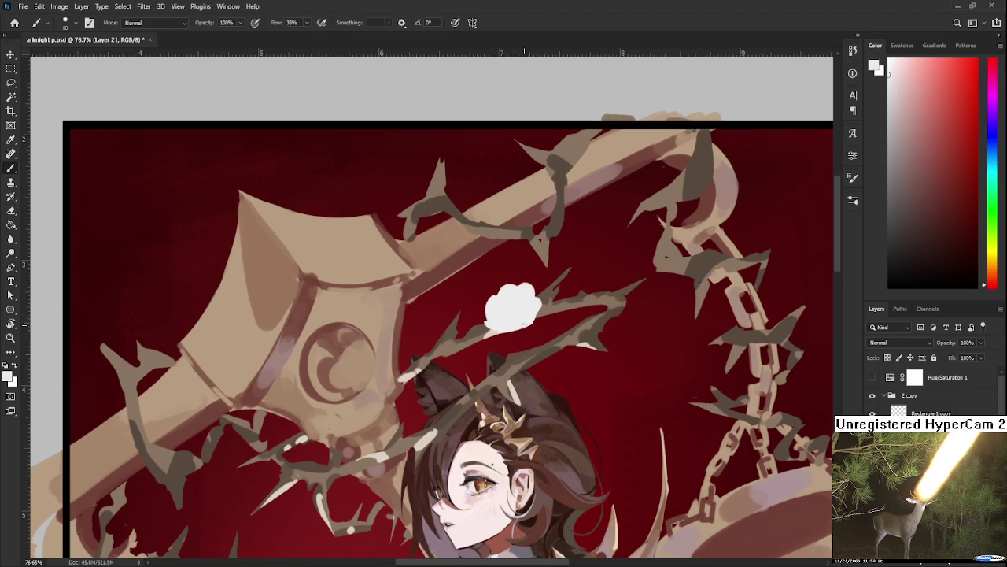
{"action": "key", "text": "e"}
{"action": "key", "text": "b"}
{"action": "key", "text": "e"}
{"action": "scroll", "coordinate": [502, 341], "scroll_direction": "up", "scroll_amount": 1}
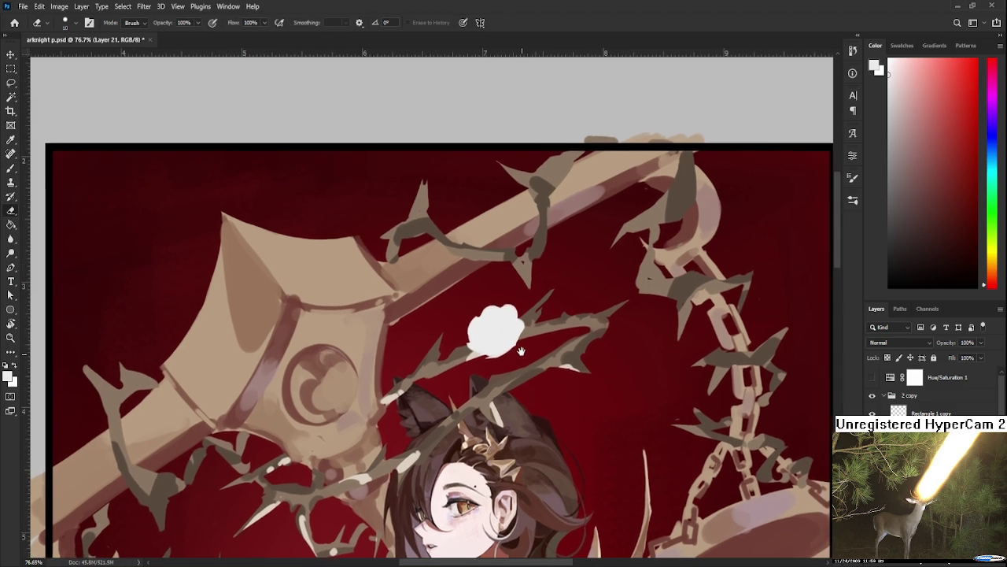
{"action": "key", "text": "b"}
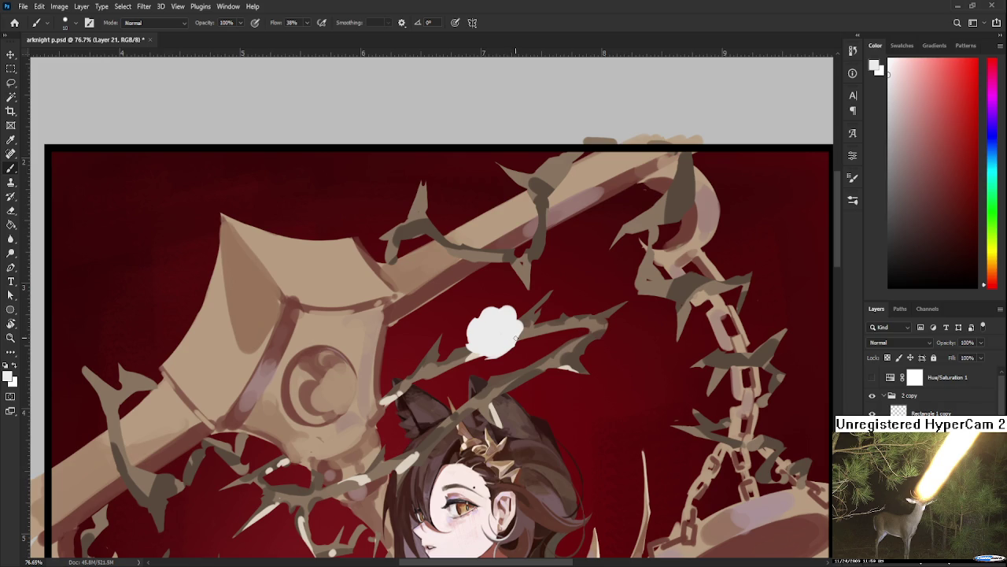
- Free-transform the white blob to shrink and rotate it
{"action": "scroll", "coordinate": [511, 349], "scroll_direction": "down", "scroll_amount": 2}
{"action": "scroll", "coordinate": [535, 334], "scroll_direction": "down", "scroll_amount": 2}
{"action": "scroll", "coordinate": [561, 324], "scroll_direction": "down", "scroll_amount": 2}
{"action": "scroll", "coordinate": [565, 322], "scroll_direction": "up", "scroll_amount": 3}
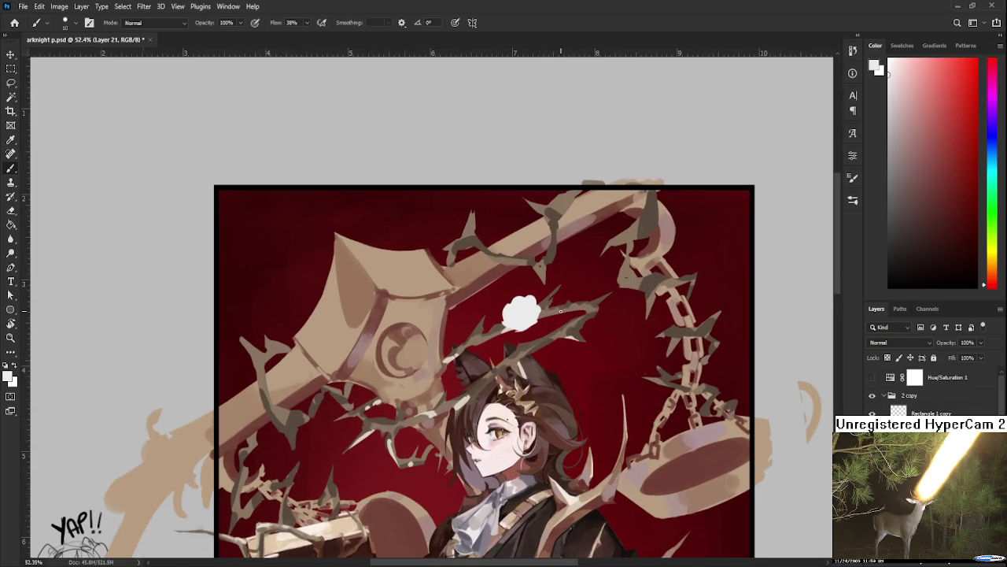
{"action": "key", "text": "ctrl+t"}
{"action": "mouse_move", "coordinate": [541, 297]}
{"action": "left_mouse_down"}
{"action": "mouse_move", "coordinate": [535, 304]}
{"action": "mouse_move", "coordinate": [554, 326]}
{"action": "left_mouse_up"}
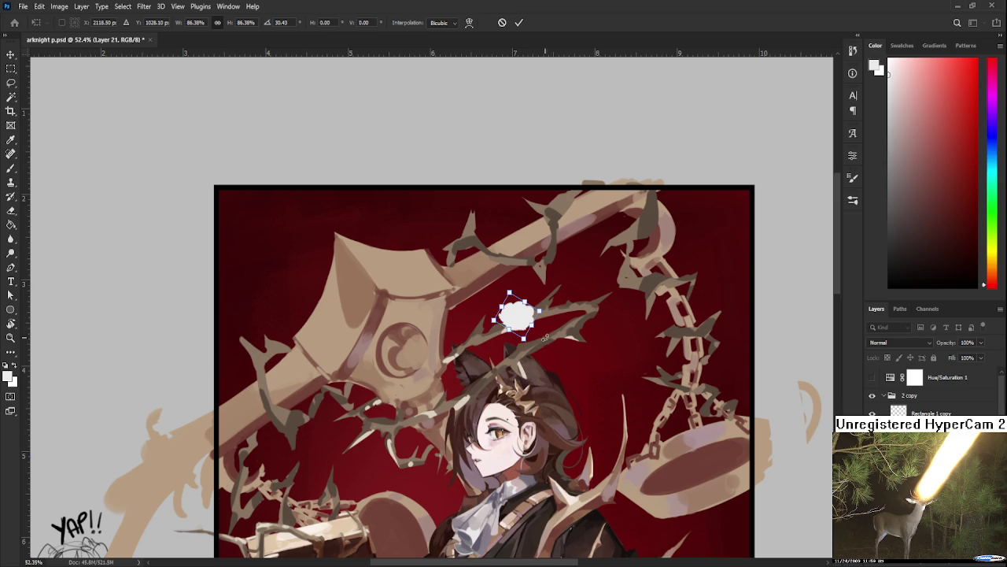
- Ease the blob's tilt to about 12°, enlarge it slightly and slide it along the vine
{"action": "left_click_drag", "start_coordinate": [520, 323], "coordinate": [549, 300]}
{"action": "scroll", "coordinate": [525, 326], "scroll_direction": "up", "scroll_amount": 3}
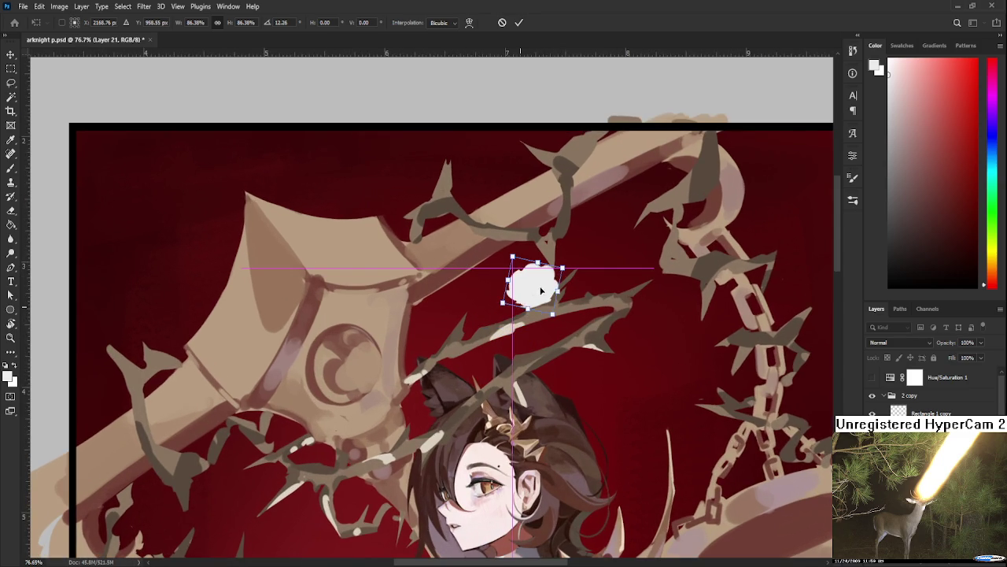
{"action": "left_click_drag", "start_coordinate": [552, 324], "coordinate": [472, 324]}
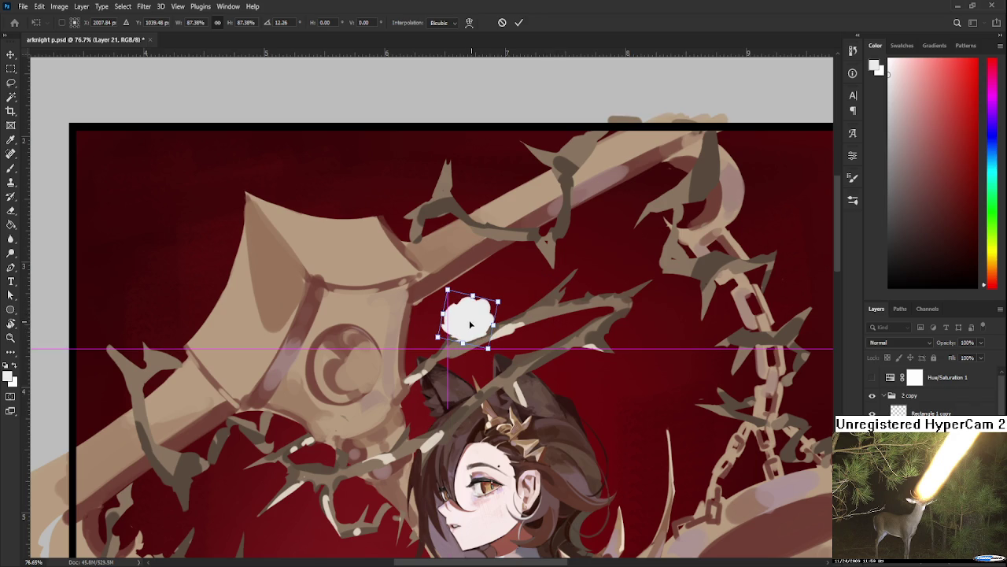
{"action": "mouse_move", "coordinate": [470, 324]}
{"action": "left_mouse_down"}
{"action": "mouse_move", "coordinate": [530, 309]}
{"action": "mouse_move", "coordinate": [509, 303]}
{"action": "mouse_move", "coordinate": [563, 335]}
{"action": "left_mouse_up"}
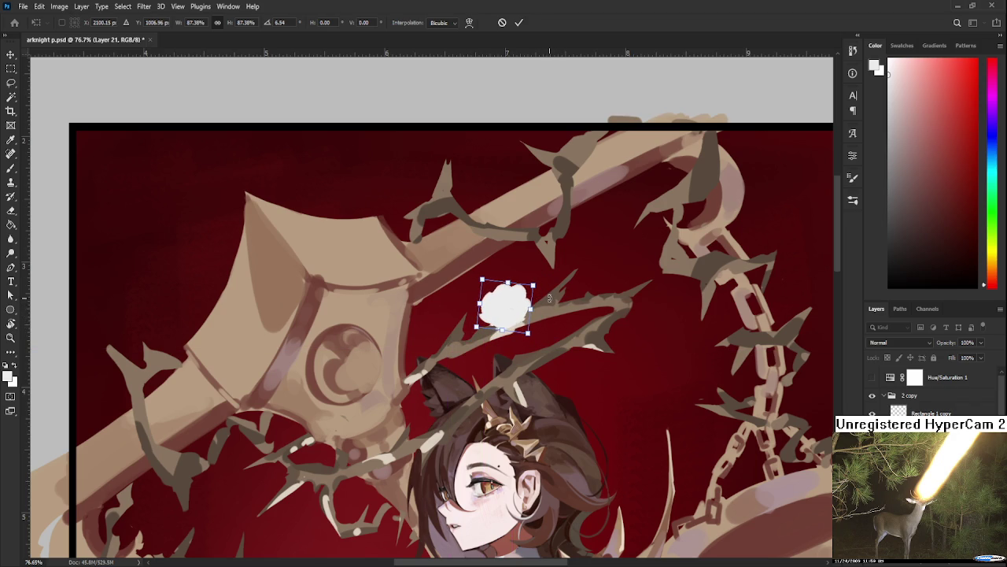
{"action": "key", "text": "Return"}
{"action": "key", "text": "b"}
- Move the white blob down and right so it sits on the vine
{"action": "scroll", "coordinate": [564, 333], "scroll_direction": "down", "scroll_amount": 3}
{"action": "scroll", "coordinate": [550, 324], "scroll_direction": "up", "scroll_amount": 2}
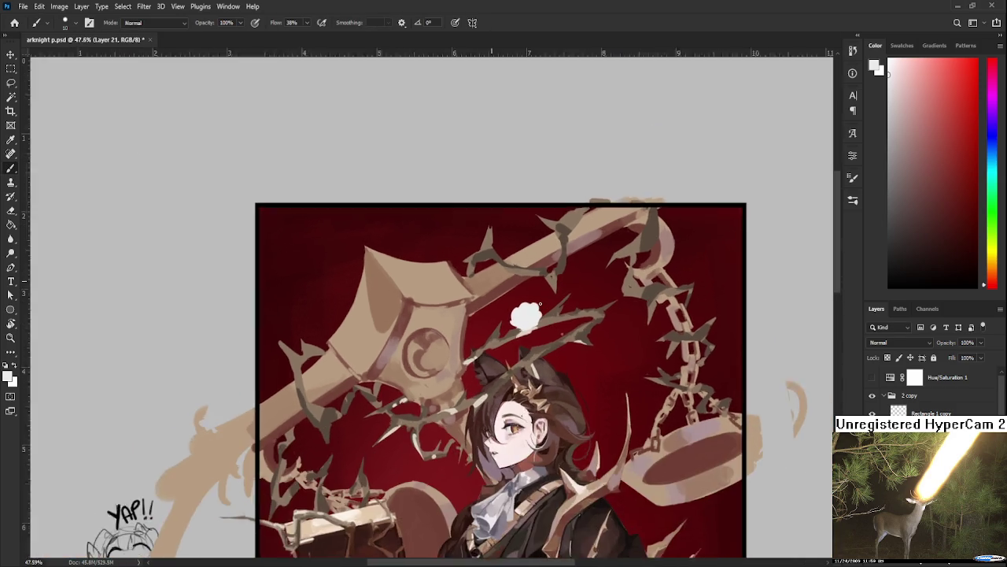
{"action": "scroll", "coordinate": [540, 313], "scroll_direction": "up", "scroll_amount": 2}
{"action": "key", "text": "ctrl+t"}
{"action": "mouse_move", "coordinate": [511, 332]}
{"action": "left_mouse_down"}
{"action": "mouse_move", "coordinate": [547, 384]}
{"action": "mouse_move", "coordinate": [574, 385]}
{"action": "mouse_move", "coordinate": [564, 383]}
{"action": "left_mouse_up"}
{"action": "key", "text": "Return"}
{"action": "key", "text": "b"}
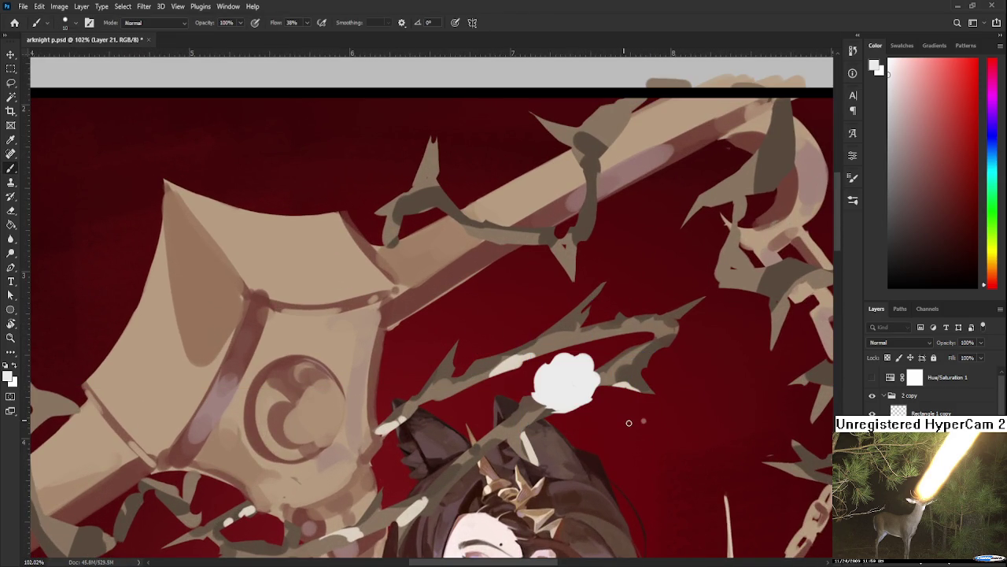
{"action": "key", "text": "l"}
{"action": "left_click_drag", "start_coordinate": [645, 402], "coordinate": [630, 441]}
{"action": "left_click", "coordinate": [626, 429]}
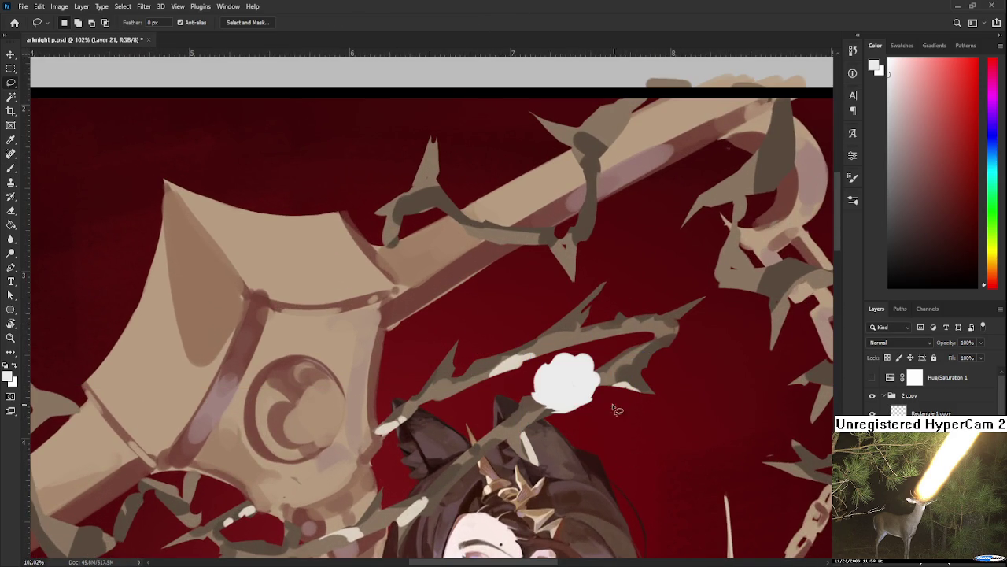
{"action": "scroll", "coordinate": [579, 380], "scroll_direction": "up", "scroll_amount": 1}
{"action": "scroll", "coordinate": [580, 380], "scroll_direction": "down", "scroll_amount": 2}
- Distort the blob's upper-right corner inward, committing at 85.29% width and 5.26° rotation
{"action": "key", "text": "ctrl+t"}
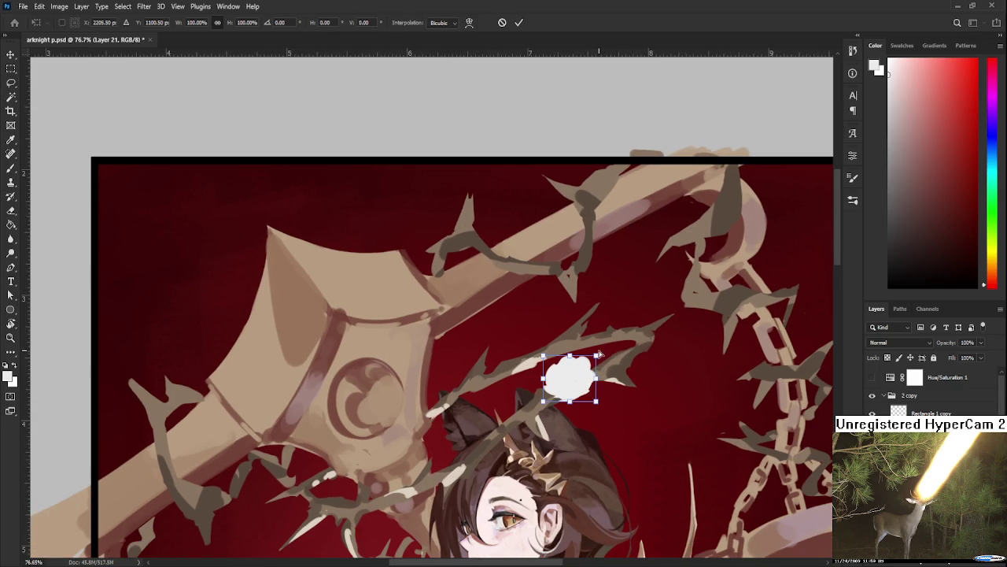
{"action": "mouse_move", "coordinate": [596, 357]}
{"action": "left_mouse_down"}
{"action": "mouse_move", "coordinate": [586, 364]}
{"action": "mouse_move", "coordinate": [596, 356]}
{"action": "mouse_move", "coordinate": [591, 388]}
{"action": "mouse_move", "coordinate": [552, 383]}
{"action": "left_mouse_up"}
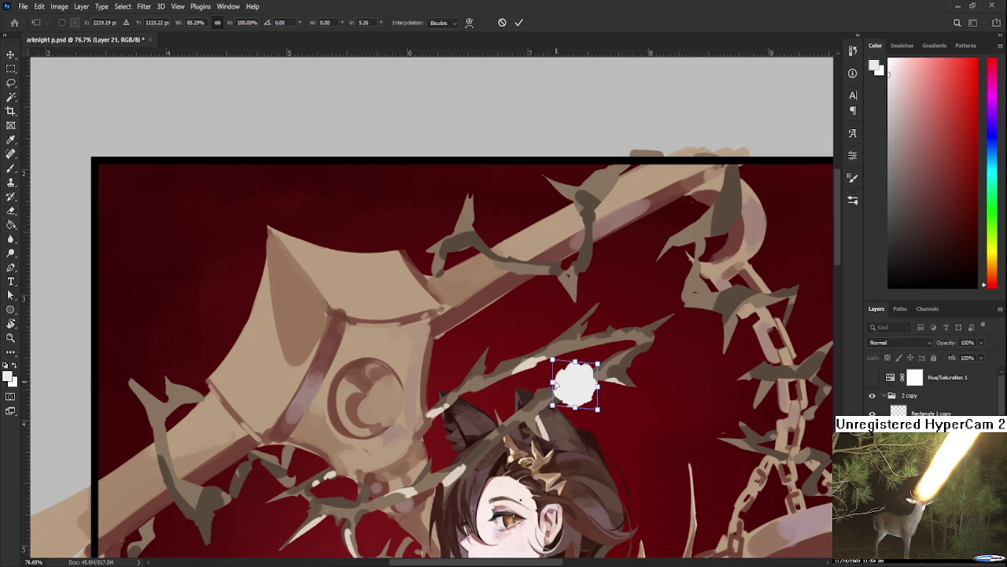
{"action": "key", "text": "Return"}
{"action": "scroll", "coordinate": [574, 393], "scroll_direction": "up", "scroll_amount": 3}
{"action": "scroll", "coordinate": [573, 393], "scroll_direction": "up", "scroll_amount": 2}
{"action": "key", "text": "b"}
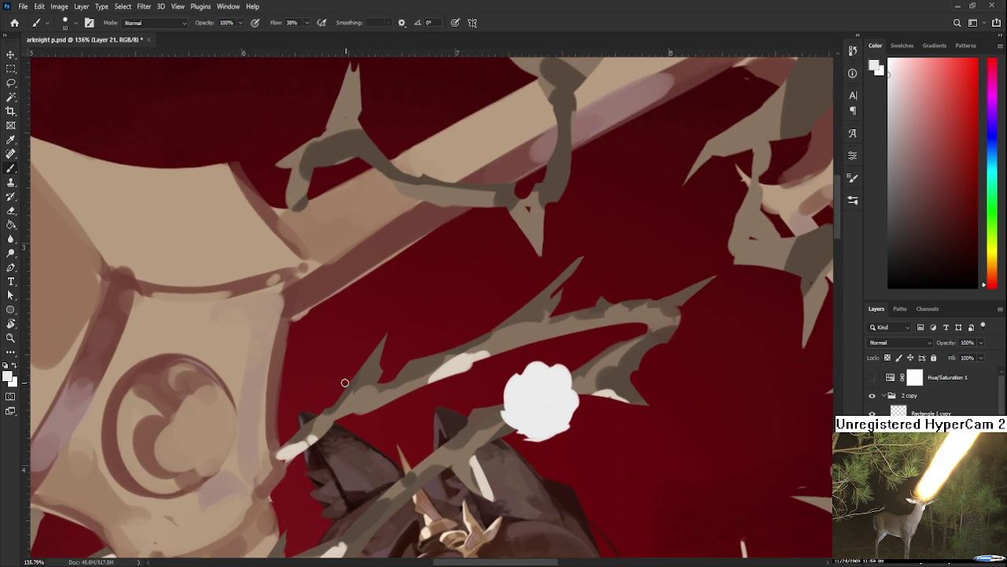
- Mix a blue-grey colour and paint shadow and petal strokes on the white flower
{"action": "left_click", "coordinate": [898, 121]}
{"action": "left_click", "coordinate": [991, 138]}
{"action": "left_click", "coordinate": [899, 129]}
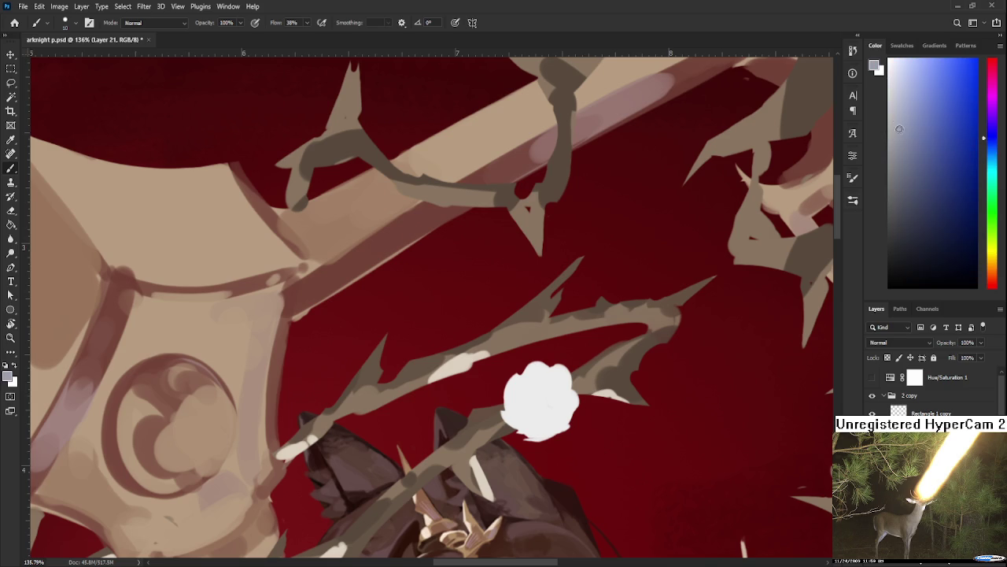
{"action": "left_click_drag", "start_coordinate": [535, 399], "coordinate": [528, 411]}
{"action": "scroll", "coordinate": [535, 400], "scroll_direction": "down", "scroll_amount": 2}
{"action": "key", "text": "ctrl+z"}
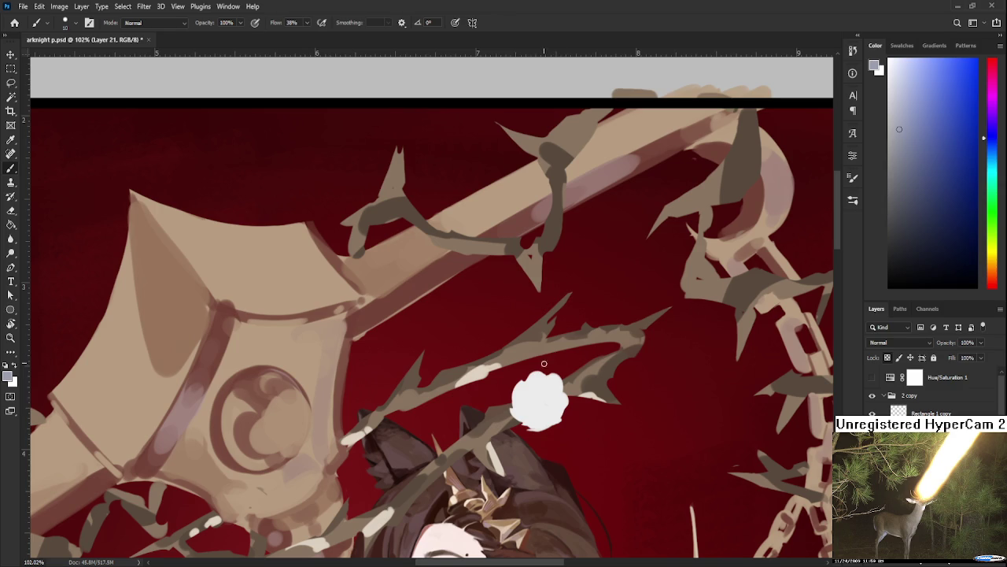
{"action": "mouse_move", "coordinate": [532, 399]}
{"action": "left_mouse_down"}
{"action": "mouse_move", "coordinate": [540, 405]}
{"action": "mouse_move", "coordinate": [524, 401]}
{"action": "mouse_move", "coordinate": [555, 390]}
{"action": "left_mouse_up"}
{"action": "key", "text": "bracketright"}
{"action": "left_click", "coordinate": [533, 394], "text": "alt"}
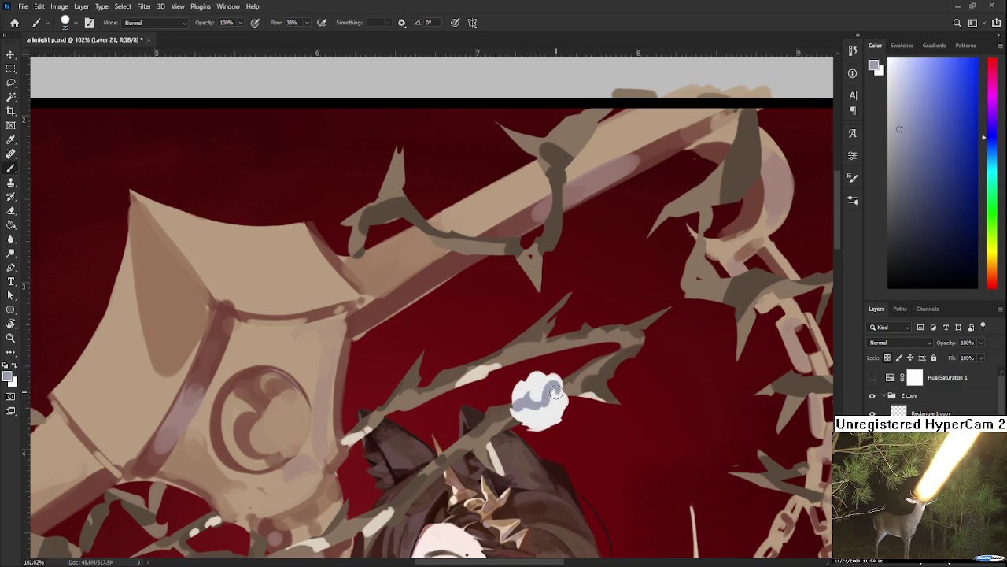
- Sample white and pale blue-grey tones from the flower and adjust the brush size
{"action": "left_click", "coordinate": [558, 403], "text": "alt"}
{"action": "left_click", "coordinate": [544, 417], "text": "alt"}
{"action": "left_click", "coordinate": [538, 404], "text": "alt"}
{"action": "left_click", "coordinate": [542, 419], "text": "alt"}
{"action": "left_click", "coordinate": [529, 403], "text": "alt"}
{"action": "left_click", "coordinate": [533, 391], "text": "alt"}
{"action": "left_click", "coordinate": [555, 381], "text": "alt"}
{"action": "left_click", "coordinate": [539, 402], "text": "alt"}
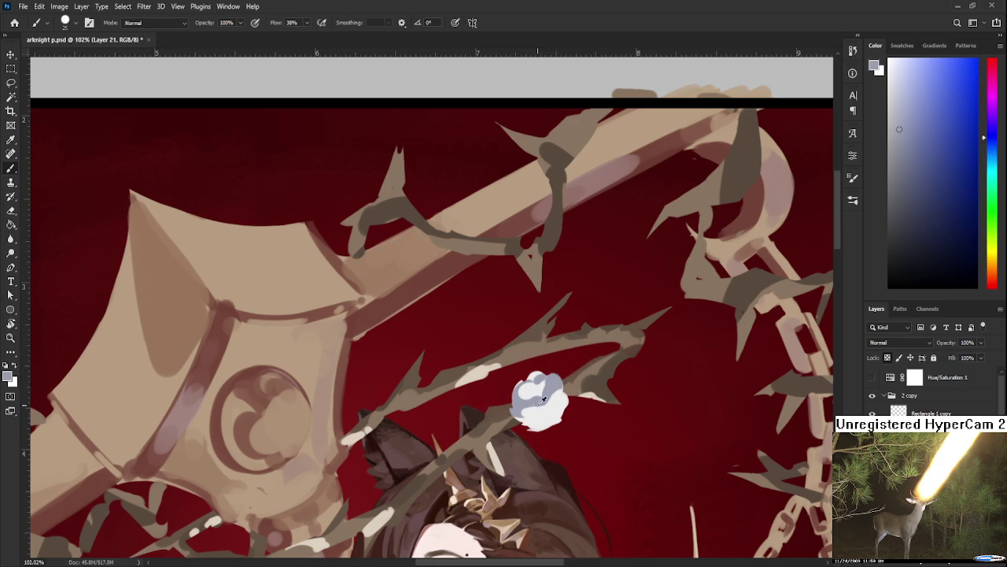
{"action": "left_click", "coordinate": [535, 401], "text": "alt"}
{"action": "key", "text": "bracketleft"}
{"action": "key", "text": "bracketleft"}
{"action": "key", "text": "bracketleft"}
{"action": "key", "text": "bracketright"}
- Sample the flower's near-white colour into the foreground swatch
{"action": "left_click", "coordinate": [558, 406], "text": "alt"}
{"action": "left_click", "coordinate": [541, 408], "text": "alt"}
{"action": "left_click", "coordinate": [551, 409], "text": "alt"}
{"action": "left_click", "coordinate": [555, 409], "text": "alt"}
{"action": "left_click", "coordinate": [550, 411], "text": "alt"}
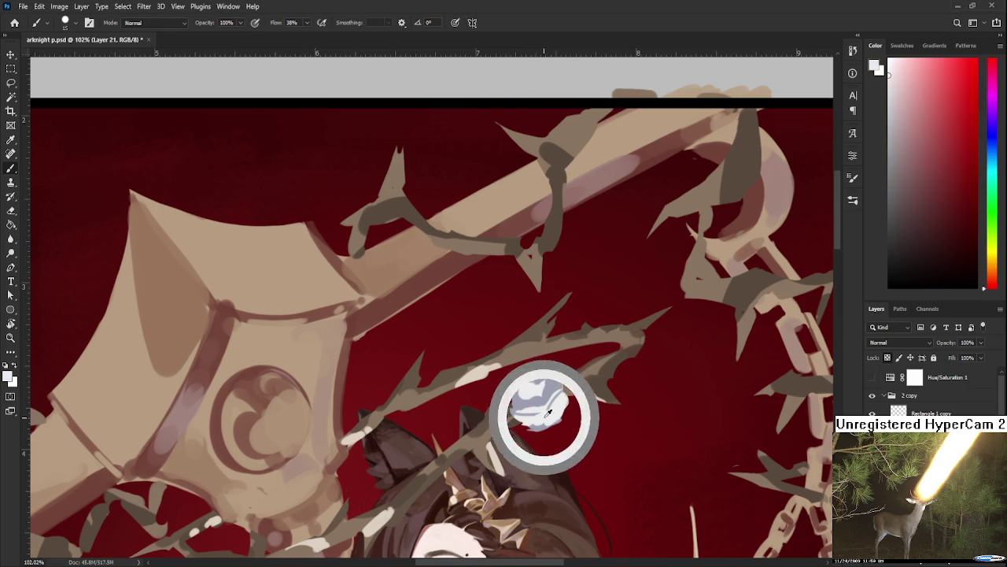
{"action": "left_click", "coordinate": [551, 408], "text": "alt"}
{"action": "left_click", "coordinate": [551, 387], "text": "alt"}
{"action": "left_click", "coordinate": [556, 388], "text": "alt"}
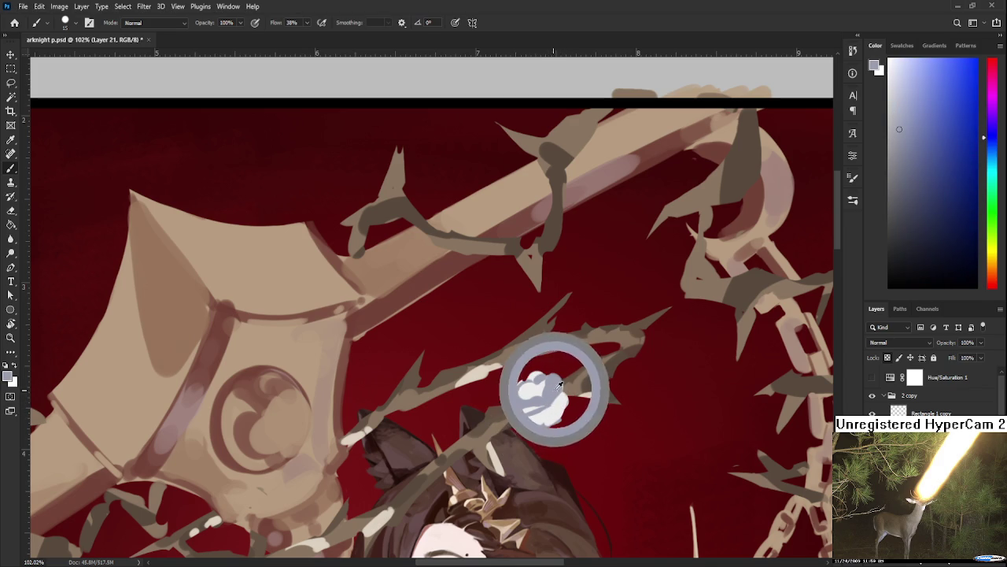
{"action": "left_click", "coordinate": [542, 423], "text": "alt"}
{"action": "left_click", "coordinate": [528, 421], "text": "alt"}
{"action": "left_click", "coordinate": [526, 423], "text": "alt"}
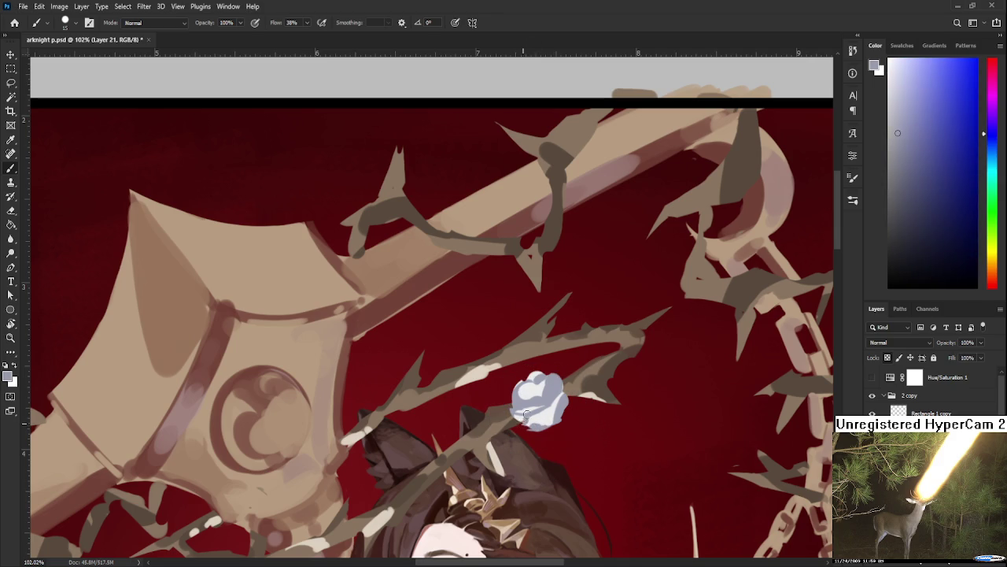
{"action": "left_click", "coordinate": [528, 414], "text": "alt"}
{"action": "left_click", "coordinate": [533, 403], "text": "alt"}
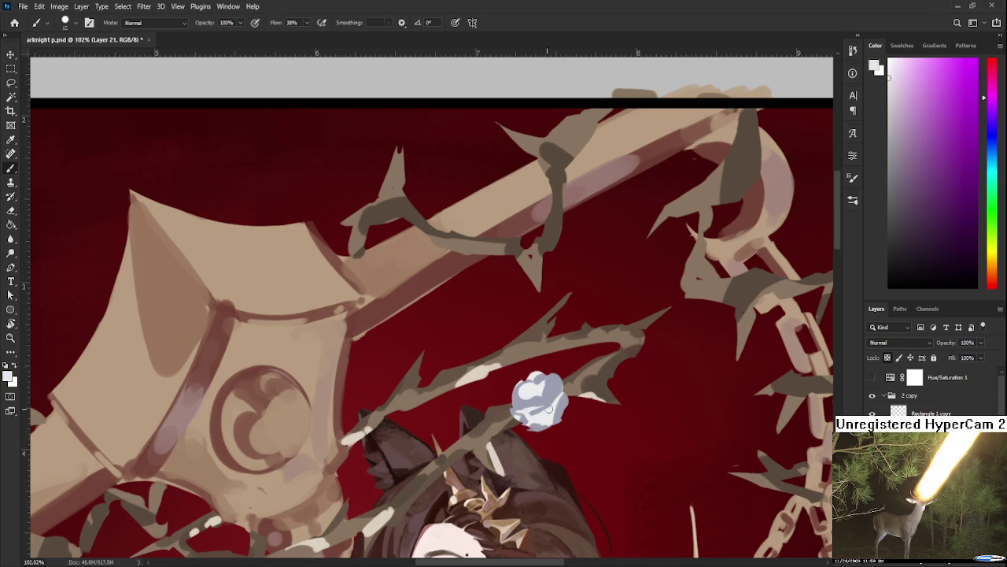
- Lasso and delete the bluish flower on the vine above the girl's head
{"action": "scroll", "coordinate": [561, 379], "scroll_direction": "down", "scroll_amount": 3}
{"action": "scroll", "coordinate": [562, 379], "scroll_direction": "down", "scroll_amount": 1}
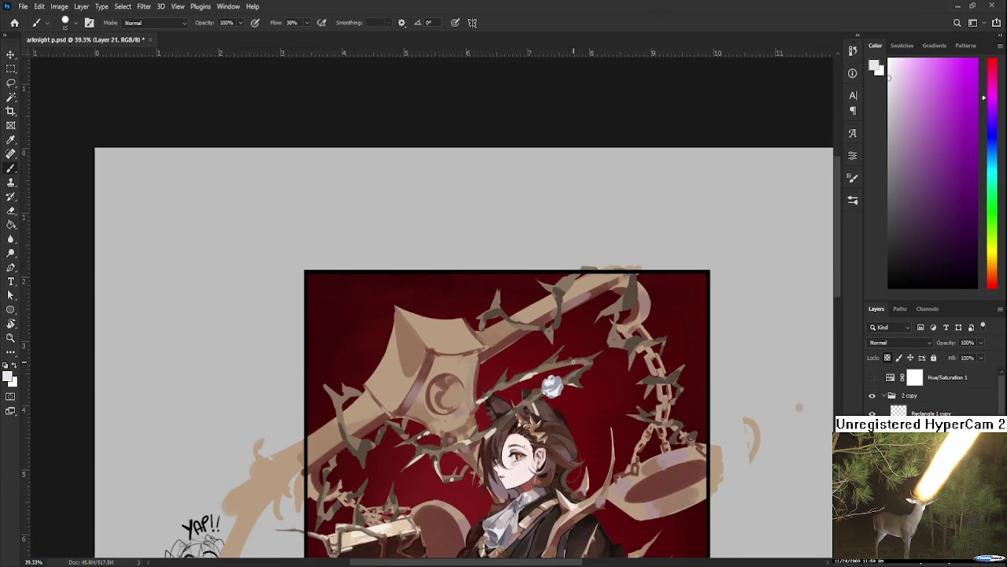
{"action": "scroll", "coordinate": [573, 362], "scroll_direction": "down", "scroll_amount": 1}
{"action": "scroll", "coordinate": [571, 364], "scroll_direction": "up", "scroll_amount": 2}
{"action": "scroll", "coordinate": [572, 365], "scroll_direction": "up", "scroll_amount": 2}
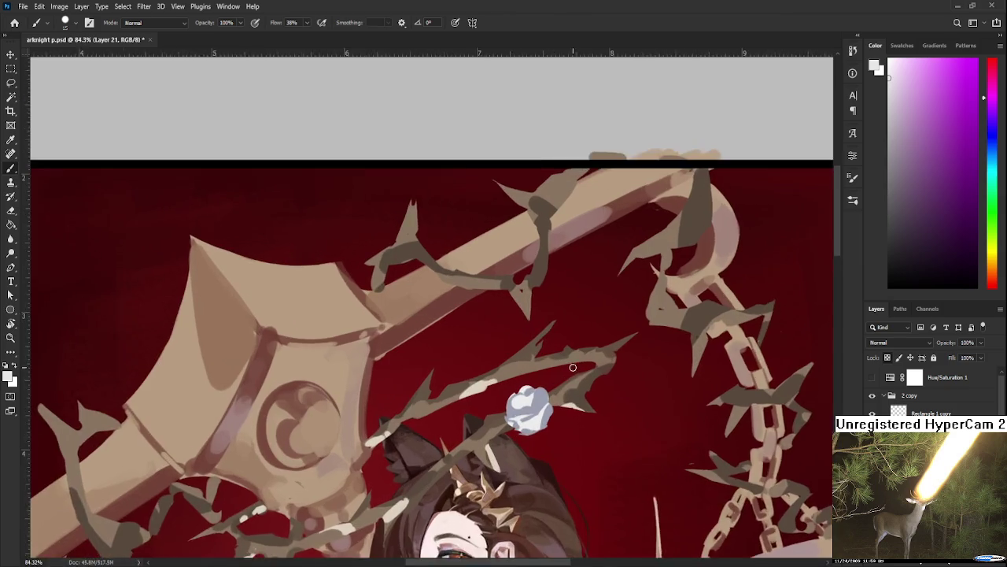
{"action": "scroll", "coordinate": [571, 365], "scroll_direction": "up", "scroll_amount": 1}
{"action": "scroll", "coordinate": [566, 378], "scroll_direction": "down", "scroll_amount": 1}
{"action": "scroll", "coordinate": [564, 390], "scroll_direction": "down", "scroll_amount": 1}
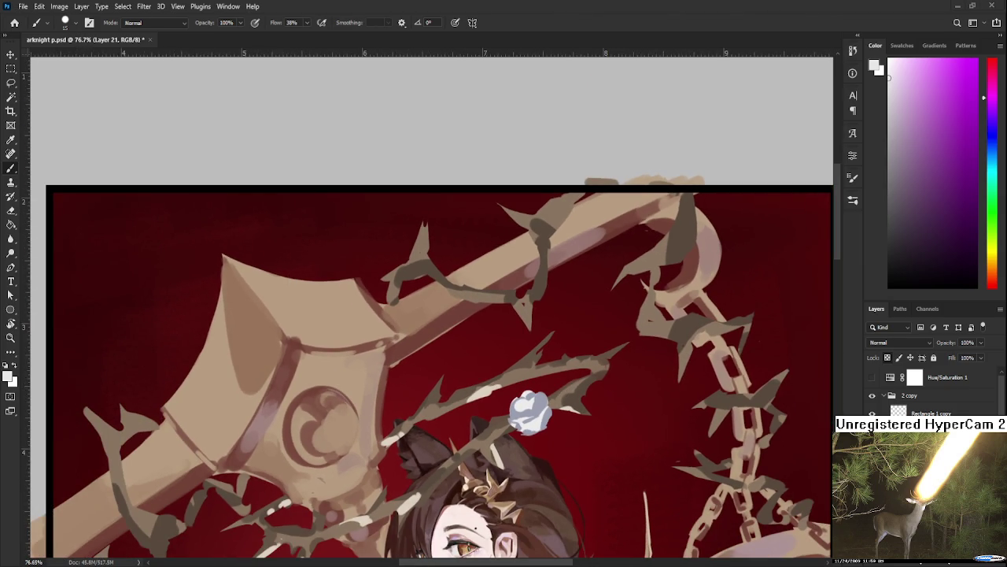
{"action": "scroll", "coordinate": [549, 413], "scroll_direction": "up", "scroll_amount": 2}
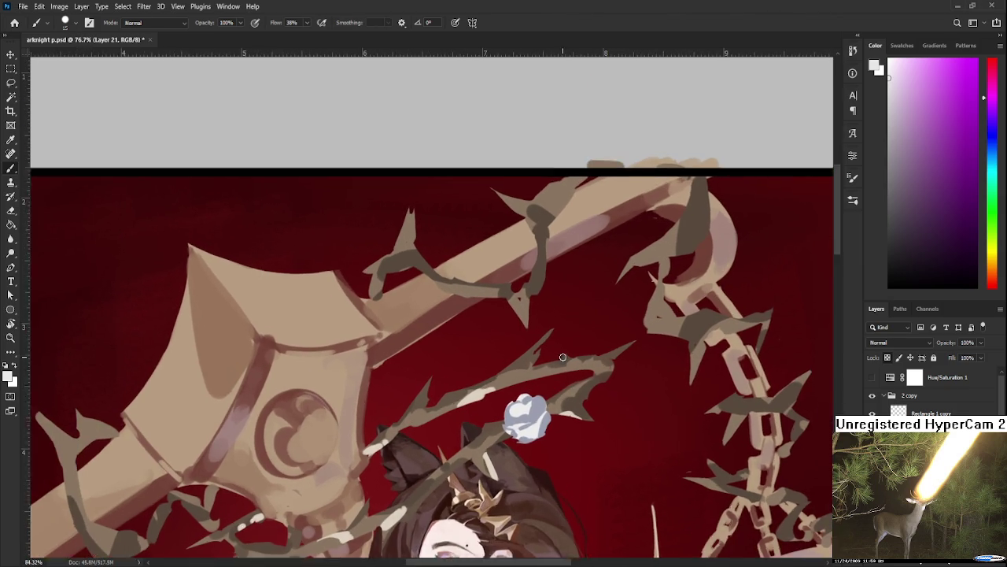
{"action": "scroll", "coordinate": [549, 413], "scroll_direction": "up", "scroll_amount": 1}
{"action": "scroll", "coordinate": [550, 413], "scroll_direction": "down", "scroll_amount": 1}
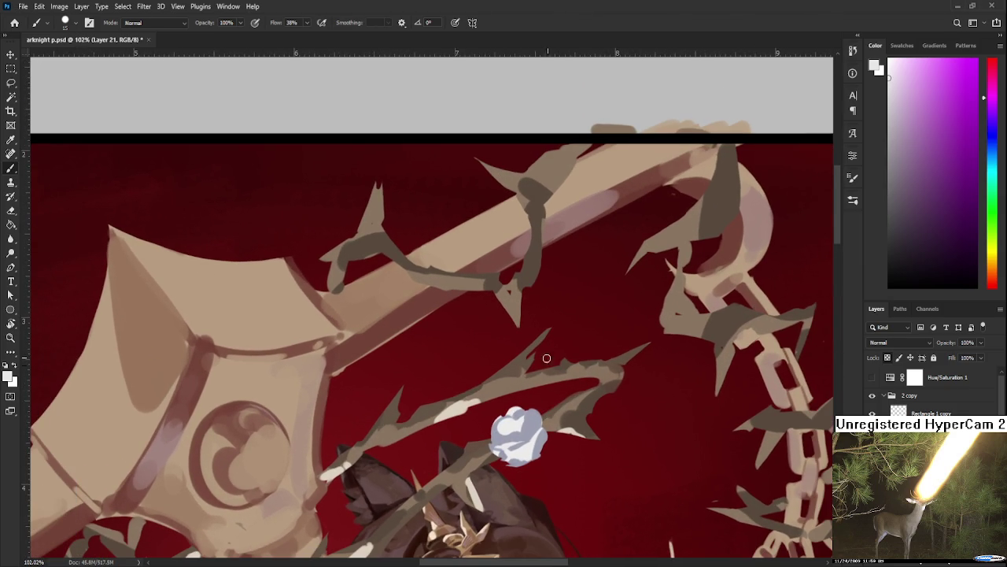
{"action": "key", "text": "l"}
{"action": "left_click_drag", "start_coordinate": [582, 431], "coordinate": [574, 455]}
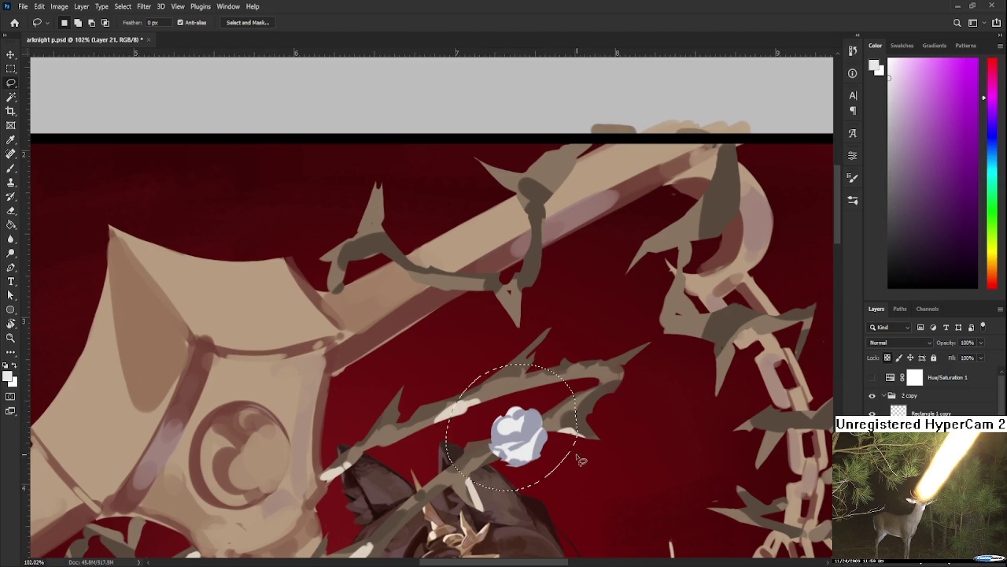
{"action": "key", "text": "Delete"}
{"action": "key", "text": "ctrl+d"}
{"action": "key", "text": "b"}
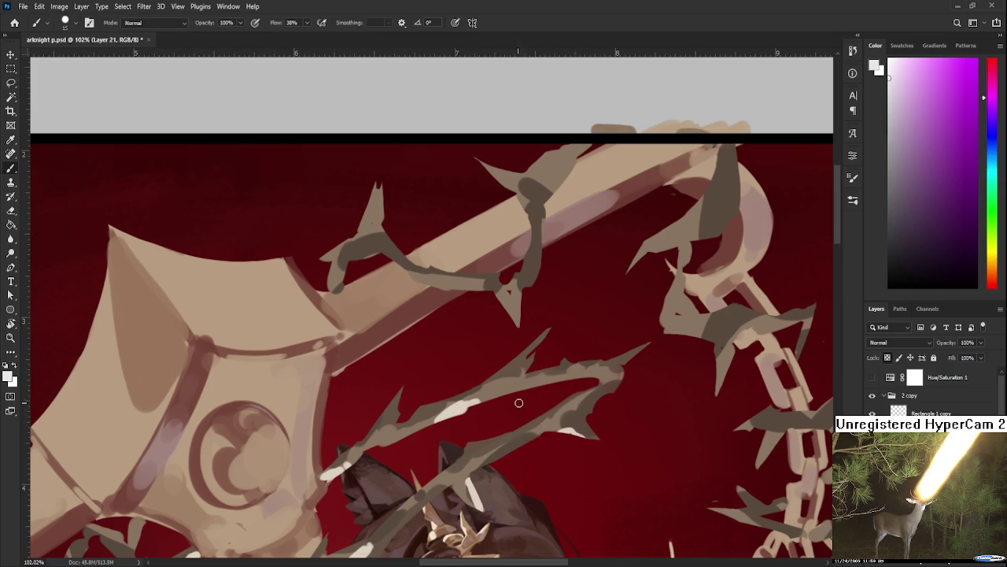
- Dab a round white spot onto the thorny branch as the new flower
{"action": "key", "text": "l"}
{"action": "left_click_drag", "start_coordinate": [529, 409], "coordinate": [540, 422]}
{"action": "key", "text": "ctrl+d"}
{"action": "key", "text": "b"}
{"action": "mouse_move", "coordinate": [530, 406]}
{"action": "left_mouse_down"}
{"action": "mouse_move", "coordinate": [526, 428]}
{"action": "mouse_move", "coordinate": [510, 431]}
{"action": "mouse_move", "coordinate": [539, 430]}
{"action": "mouse_move", "coordinate": [549, 410]}
{"action": "left_mouse_up"}
{"action": "key", "text": "ctrl+z"}
{"action": "left_click", "coordinate": [527, 422]}
{"action": "key", "text": "e"}
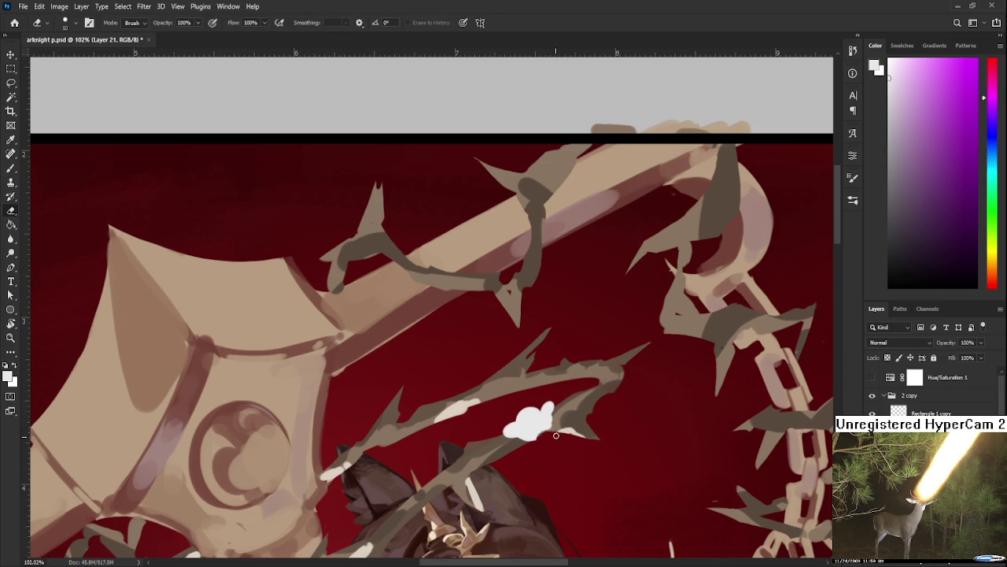
- Erase the white blob's edges into a lumpy flower and pan up to review it
{"action": "mouse_move", "coordinate": [548, 435]}
{"action": "left_mouse_down"}
{"action": "mouse_move", "coordinate": [536, 442]}
{"action": "mouse_move", "coordinate": [511, 431]}
{"action": "left_mouse_up"}
{"action": "key", "text": "b"}
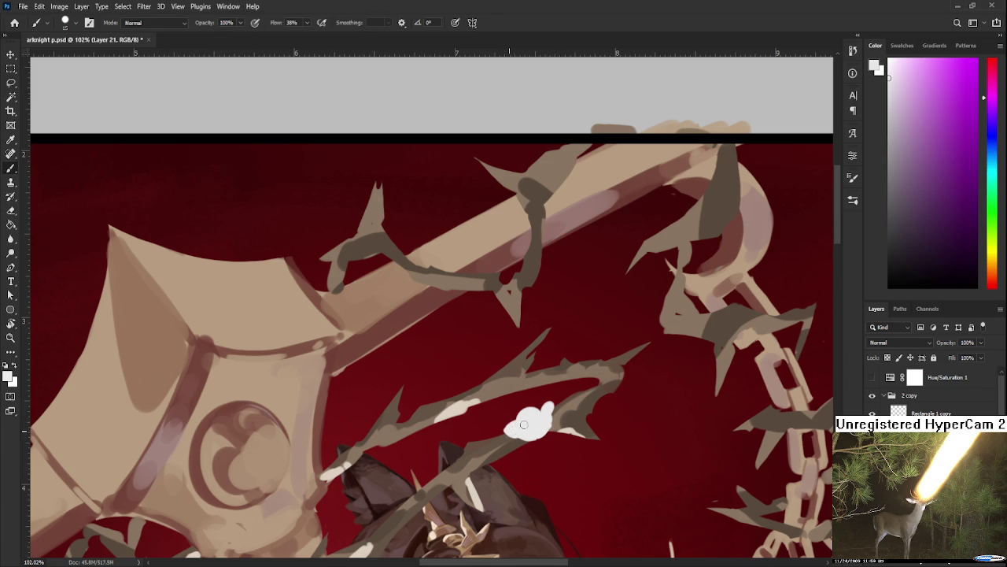
{"action": "key", "text": "e"}
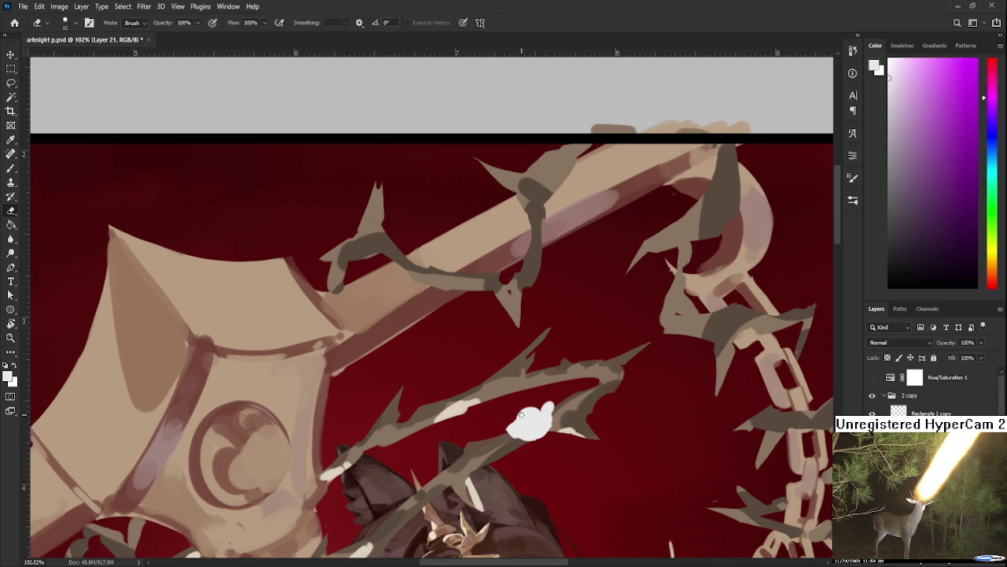
{"action": "key", "text": "b"}
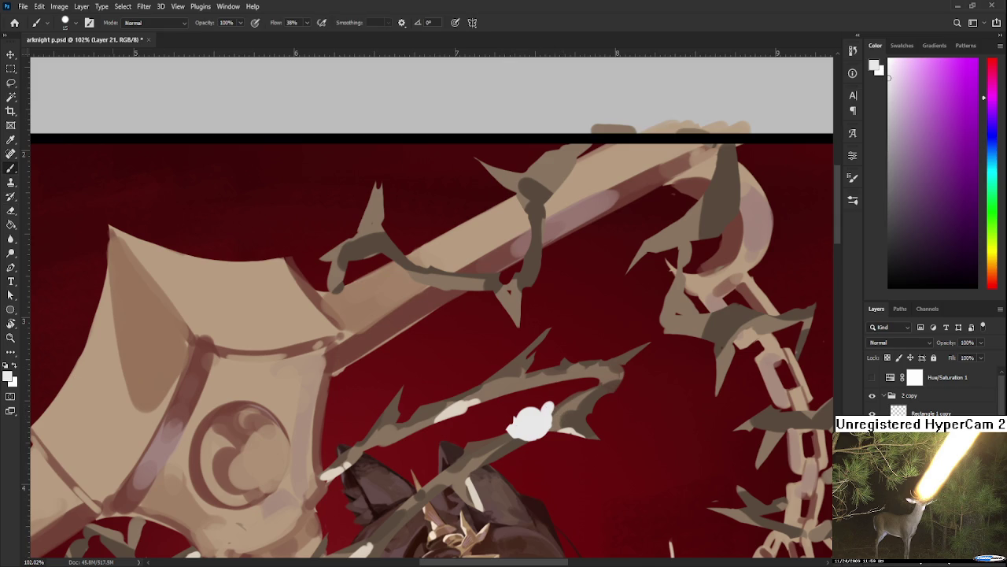
{"action": "scroll", "coordinate": [549, 403], "scroll_direction": "down", "scroll_amount": 3}
{"action": "scroll", "coordinate": [549, 473], "scroll_direction": "down", "scroll_amount": 2}
{"action": "left_click_drag", "start_coordinate": [549, 485], "coordinate": [525, 332]}
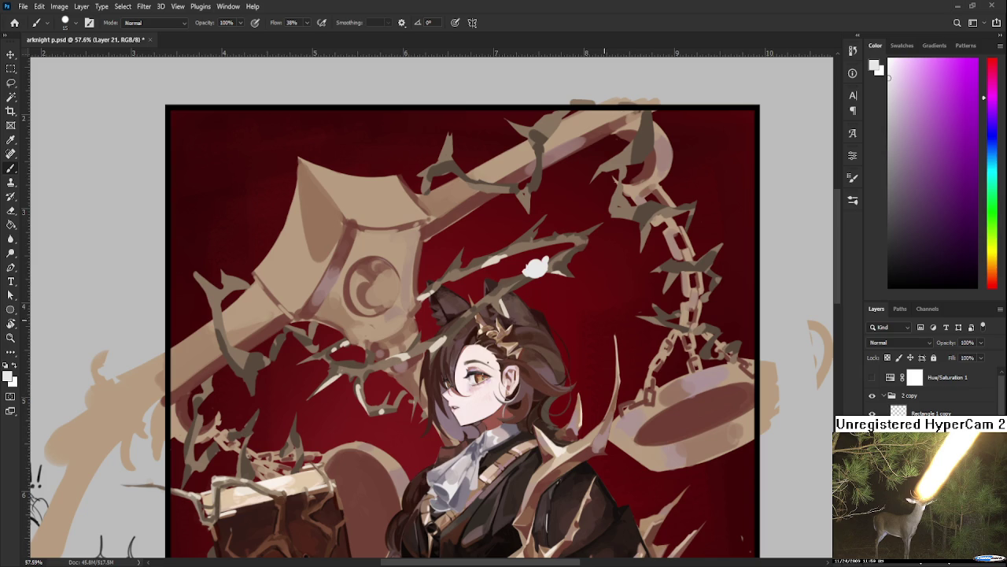
- Shade the first white flower with soft grey, sampling tones from it
{"action": "scroll", "coordinate": [551, 282], "scroll_direction": "up", "scroll_amount": 2}
{"action": "scroll", "coordinate": [551, 282], "scroll_direction": "up", "scroll_amount": 2}
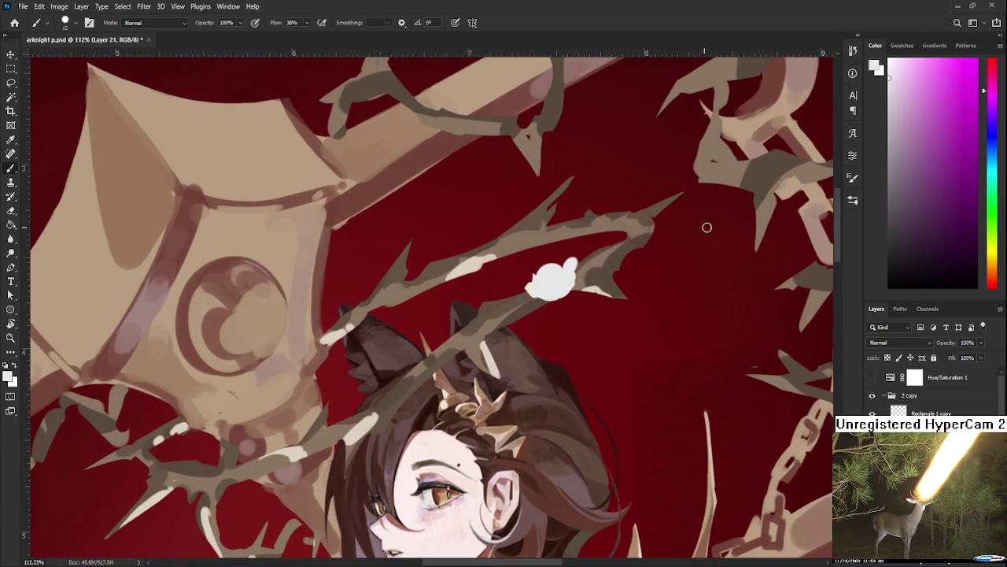
{"action": "left_click", "coordinate": [889, 100]}
{"action": "left_click_drag", "start_coordinate": [535, 288], "coordinate": [570, 276]}
{"action": "left_click", "coordinate": [549, 281], "text": "alt"}
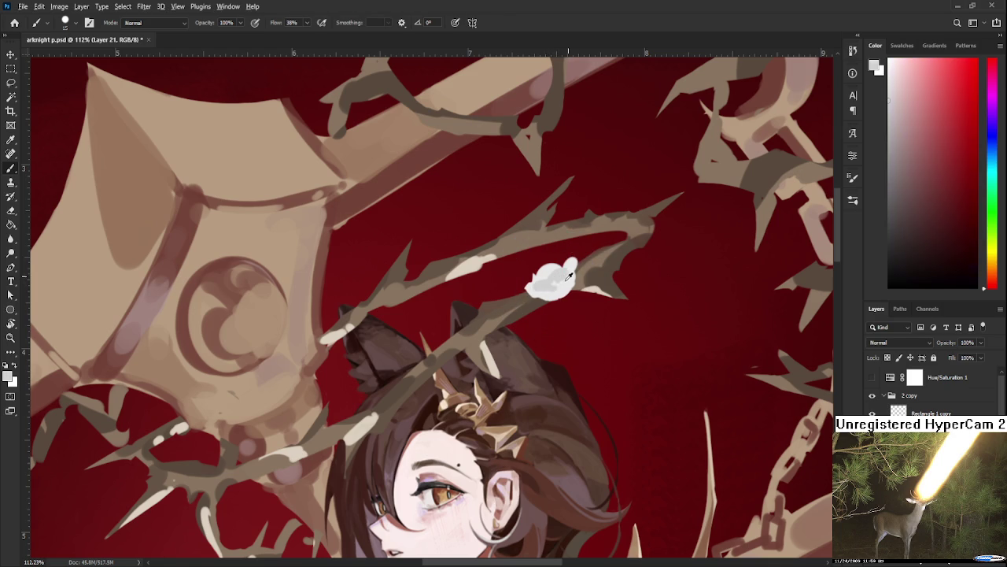
{"action": "left_click", "coordinate": [569, 274], "text": "alt"}
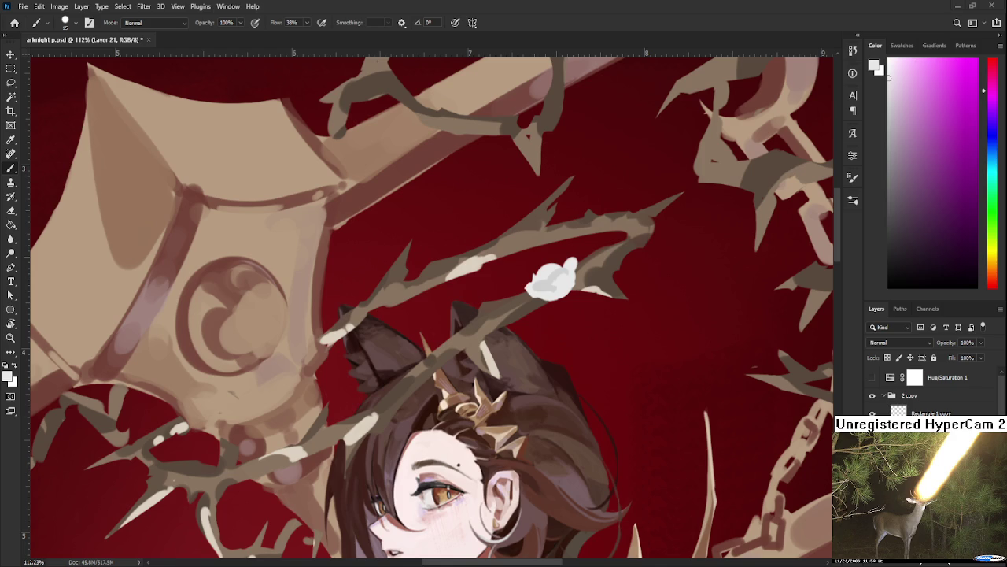
{"action": "scroll", "coordinate": [586, 268], "scroll_direction": "up", "scroll_amount": 3}
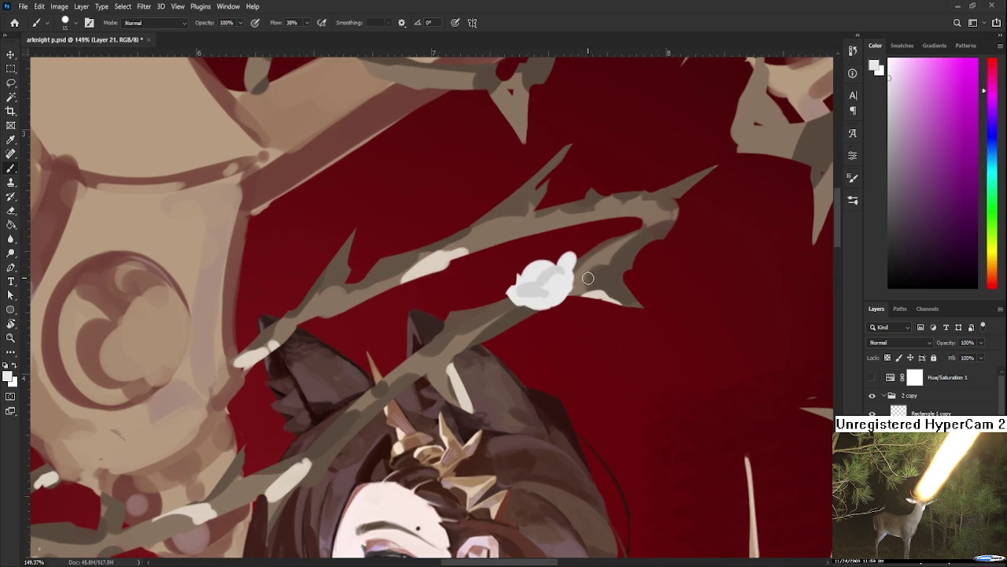
{"action": "left_click", "coordinate": [545, 284], "text": "alt"}
{"action": "left_click_drag", "start_coordinate": [544, 283], "coordinate": [572, 280]}
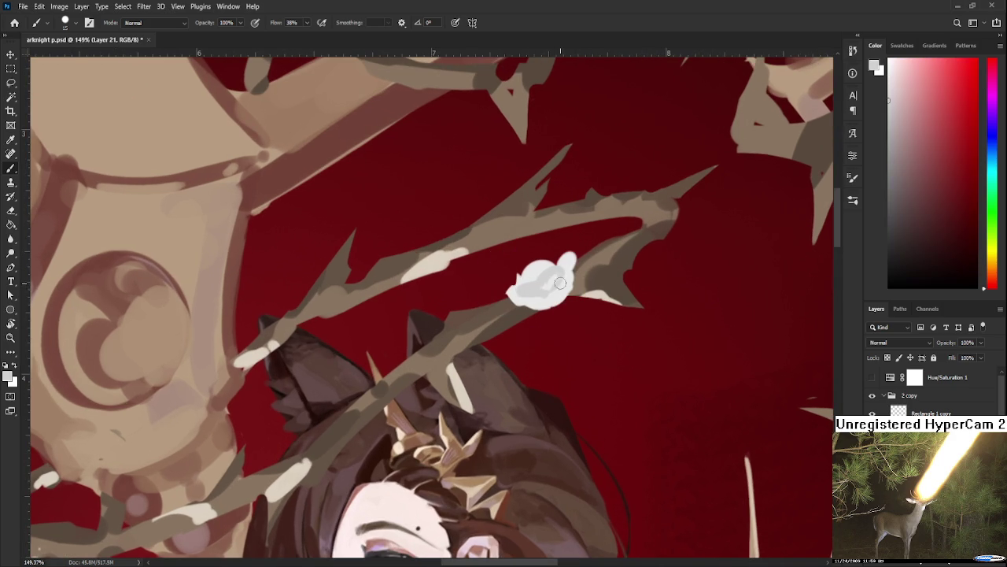
{"action": "left_click", "coordinate": [560, 294], "text": "alt"}
{"action": "left_click", "coordinate": [532, 292], "text": "alt"}
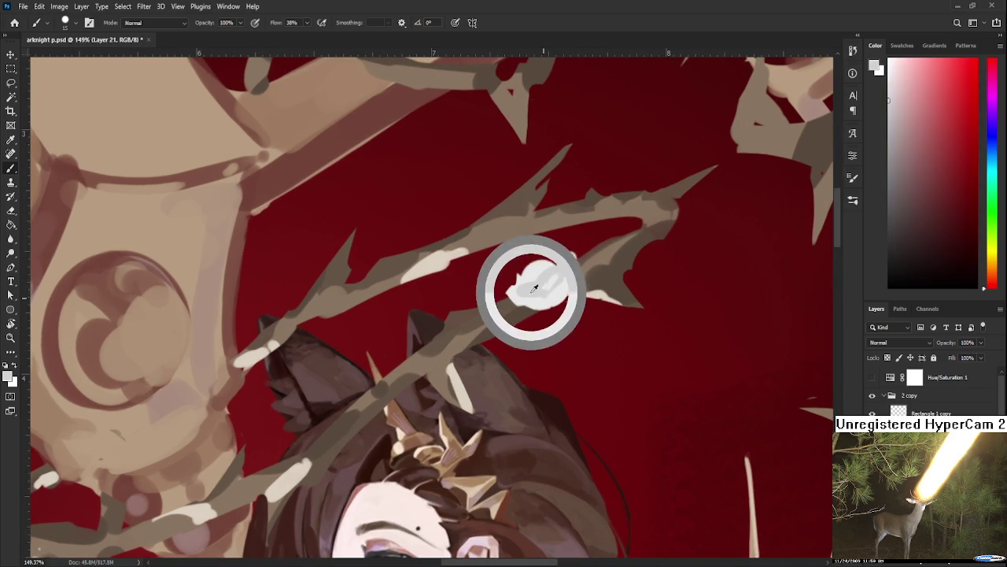
- Trim the right edge of the second white flower further along the branch
{"action": "mouse_move", "coordinate": [532, 311]}
{"action": "left_mouse_down"}
{"action": "mouse_move", "coordinate": [461, 394]}
{"action": "mouse_move", "coordinate": [586, 305]}
{"action": "mouse_move", "coordinate": [581, 299]}
{"action": "left_mouse_up"}
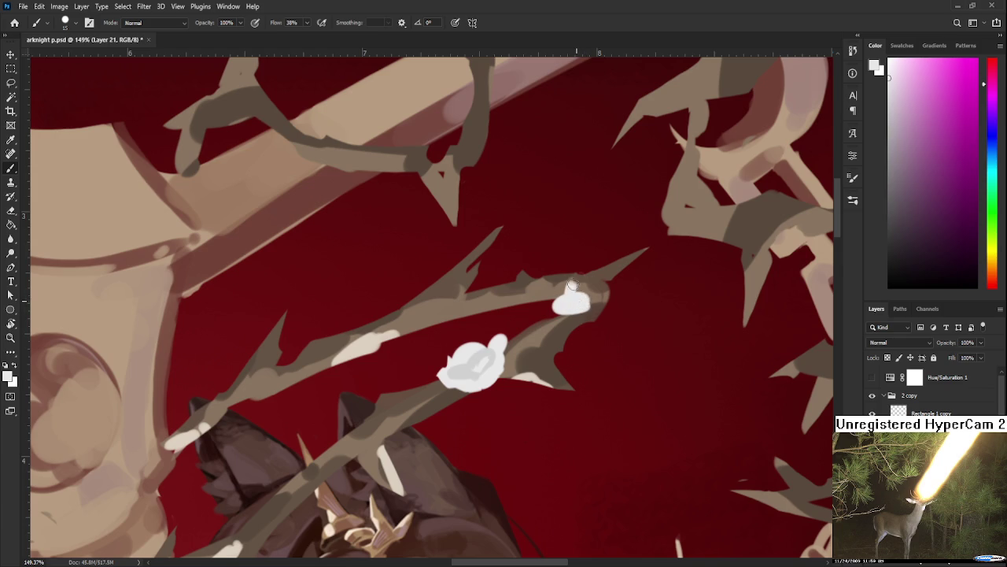
{"action": "key", "text": "e"}
{"action": "mouse_move", "coordinate": [592, 303]}
{"action": "left_mouse_down"}
{"action": "mouse_move", "coordinate": [578, 295]}
{"action": "mouse_move", "coordinate": [589, 285]}
{"action": "mouse_move", "coordinate": [602, 294]}
{"action": "left_mouse_up"}
{"action": "key", "text": "b"}
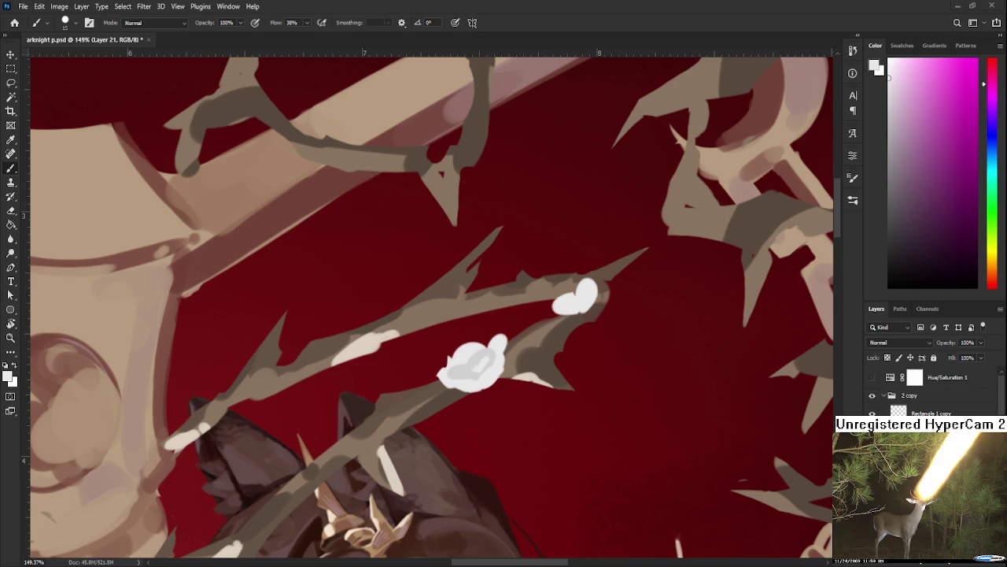
- Tilt the canvas and delete the stray white blob at the branch tip
{"action": "scroll", "coordinate": [544, 405], "scroll_direction": "down", "scroll_amount": 3}
{"action": "key", "text": "r"}
{"action": "mouse_move", "coordinate": [543, 404]}
{"action": "left_mouse_down"}
{"action": "mouse_move", "coordinate": [596, 356]}
{"action": "mouse_move", "coordinate": [543, 372]}
{"action": "mouse_move", "coordinate": [538, 385]}
{"action": "mouse_move", "coordinate": [558, 399]}
{"action": "mouse_move", "coordinate": [564, 364]}
{"action": "left_mouse_up"}
{"action": "key", "text": "l"}
{"action": "key", "text": "Delete"}
{"action": "key", "text": "ctrl+d"}
{"action": "key", "text": "b"}
- Erase the old white strokes on the branch tip and repaint a small white loop
{"action": "key", "text": "r"}
{"action": "key", "text": "b"}
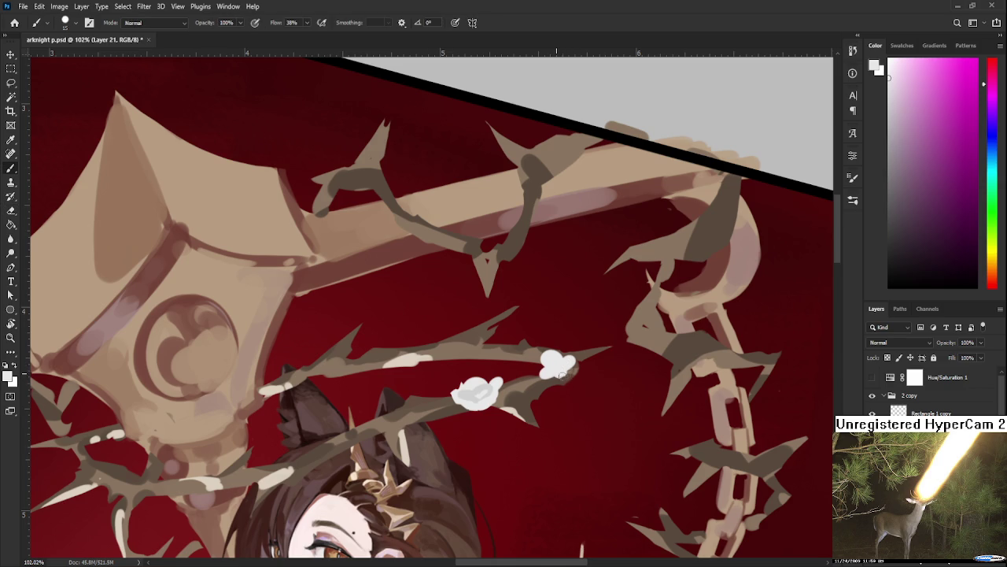
{"action": "key", "text": "e"}
{"action": "mouse_move", "coordinate": [554, 381]}
{"action": "left_mouse_down"}
{"action": "mouse_move", "coordinate": [549, 367]}
{"action": "mouse_move", "coordinate": [549, 389]}
{"action": "left_mouse_up"}
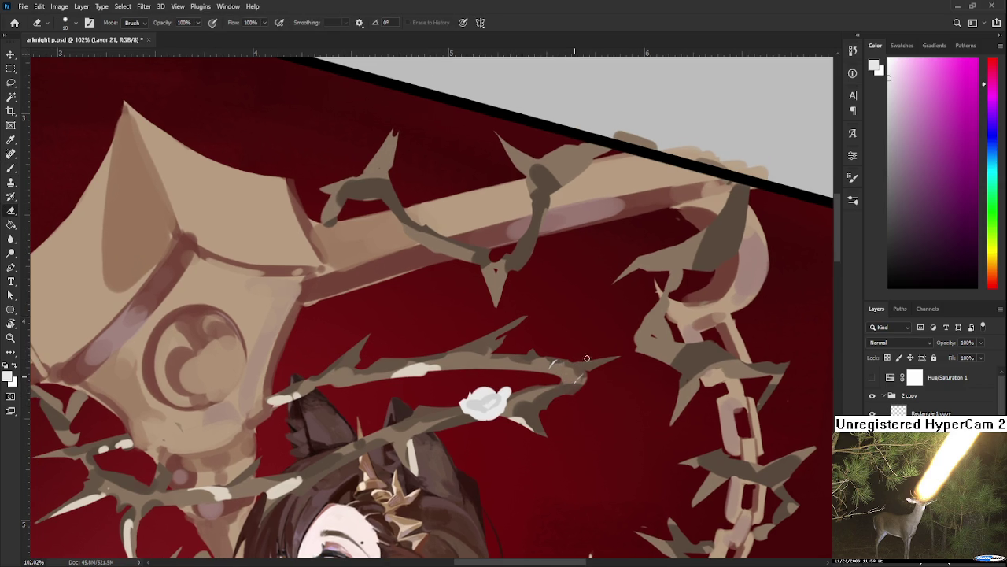
{"action": "left_click_drag", "start_coordinate": [584, 352], "coordinate": [566, 358]}
{"action": "key", "text": "b"}
{"action": "mouse_move", "coordinate": [560, 371]}
{"action": "left_mouse_down"}
{"action": "mouse_move", "coordinate": [563, 382]}
{"action": "mouse_move", "coordinate": [551, 367]}
{"action": "mouse_move", "coordinate": [569, 377]}
{"action": "mouse_move", "coordinate": [552, 385]}
{"action": "left_mouse_up"}
{"action": "key", "text": "e"}
{"action": "key", "text": "b"}
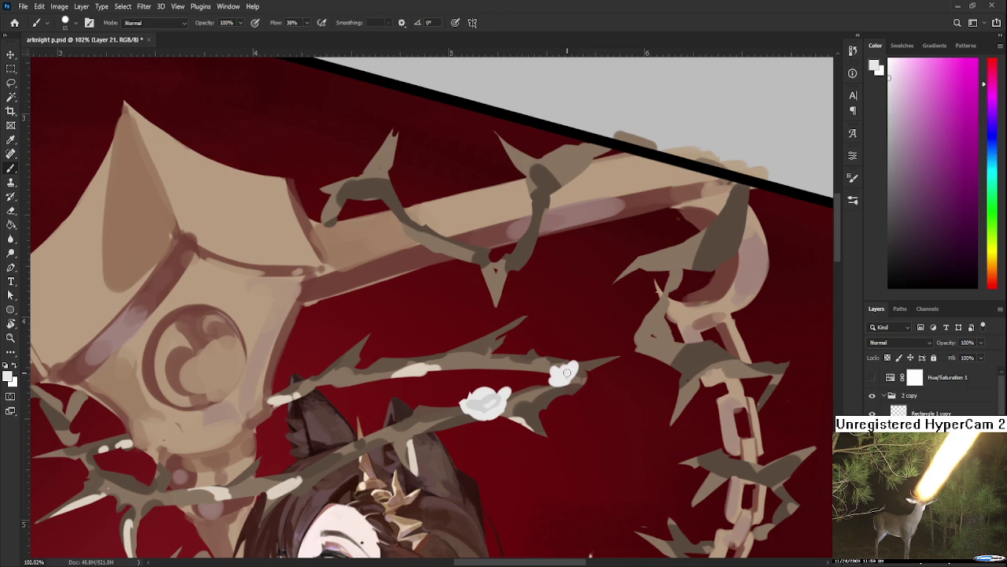
- Resample the blossom white from the lower and tip blossoms
{"action": "left_click", "coordinate": [482, 401], "text": "alt"}
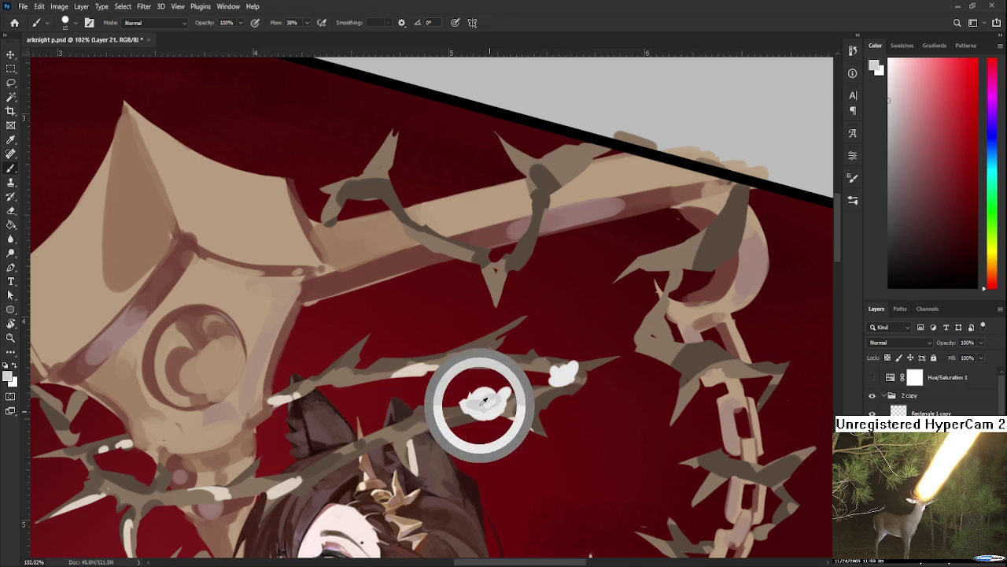
{"action": "left_click", "coordinate": [569, 374], "text": "alt"}
{"action": "left_click", "coordinate": [568, 375], "text": "alt"}
{"action": "left_click", "coordinate": [572, 371], "text": "alt"}
{"action": "left_click", "coordinate": [570, 371], "text": "alt"}
{"action": "left_click", "coordinate": [567, 371], "text": "alt"}
- Lasso the tip blossom and trial-rotate it along the branch, then cancel and zoom out
{"action": "key", "text": "m"}
{"action": "left_click_drag", "start_coordinate": [535, 354], "coordinate": [586, 411]}
{"action": "key", "text": "ctrl+t"}
{"action": "mouse_move", "coordinate": [626, 356]}
{"action": "left_mouse_down"}
{"action": "mouse_move", "coordinate": [618, 343]}
{"action": "mouse_move", "coordinate": [622, 370]}
{"action": "mouse_move", "coordinate": [596, 329]}
{"action": "mouse_move", "coordinate": [586, 336]}
{"action": "left_mouse_up"}
{"action": "key", "text": "Escape"}
{"action": "key", "text": "l"}
{"action": "key", "text": "ctrl+minus"}
{"action": "key", "text": "ctrl+minus"}
{"action": "key", "text": "ctrl+minus"}
{"action": "key", "text": "r"}
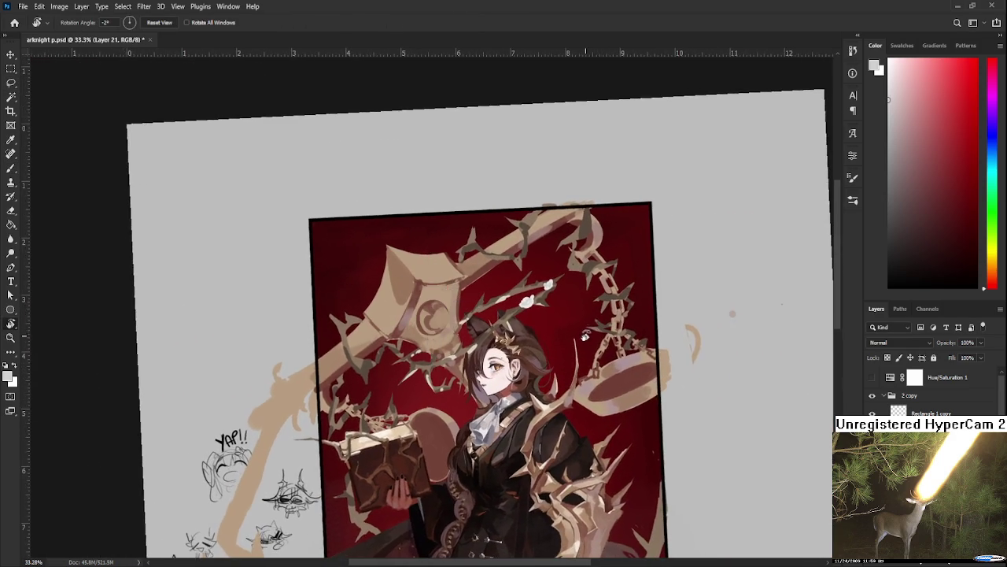
- Rotate the lassoed tip blossom 48.6° along the branch and turn the canvas upright
{"action": "scroll", "coordinate": [572, 299], "scroll_direction": "up", "scroll_amount": 2}
{"action": "key", "text": "l"}
{"action": "mouse_move", "coordinate": [529, 269]}
{"action": "left_mouse_down"}
{"action": "mouse_move", "coordinate": [551, 303]}
{"action": "mouse_move", "coordinate": [561, 292]}
{"action": "left_mouse_up"}
{"action": "key", "text": "ctrl+t"}
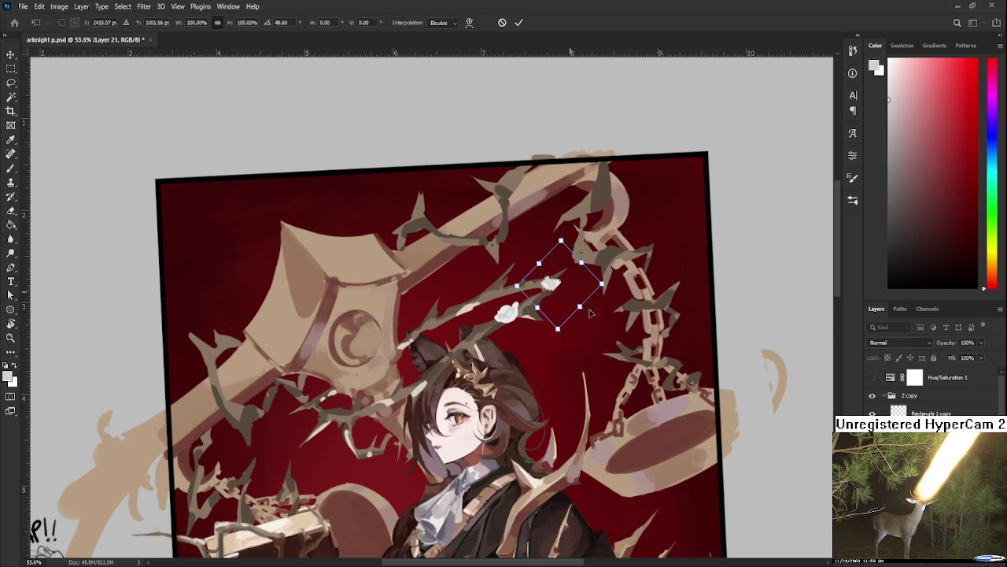
{"action": "key", "text": "Return"}
{"action": "mouse_move", "coordinate": [602, 322]}
{"action": "left_mouse_down"}
{"action": "mouse_move", "coordinate": [596, 327]}
{"action": "mouse_move", "coordinate": [665, 394]}
{"action": "left_mouse_up"}
{"action": "scroll", "coordinate": [596, 328], "scroll_direction": "down", "scroll_amount": 3}
{"action": "key", "text": "r"}
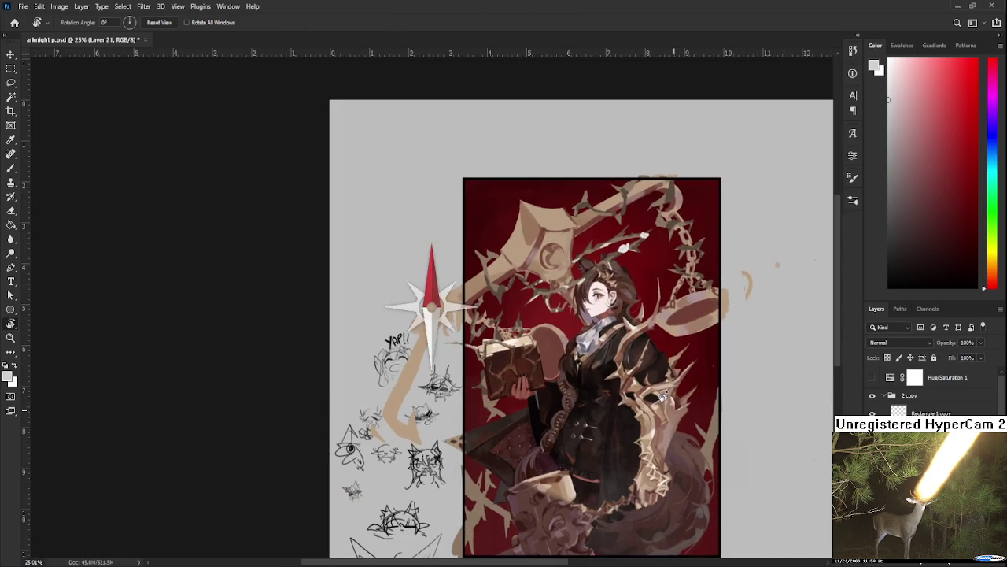
- On Layer 5, sketch a small black doodle face with eyes in the grey margin
{"action": "scroll", "coordinate": [664, 398], "scroll_direction": "up", "scroll_amount": 3}
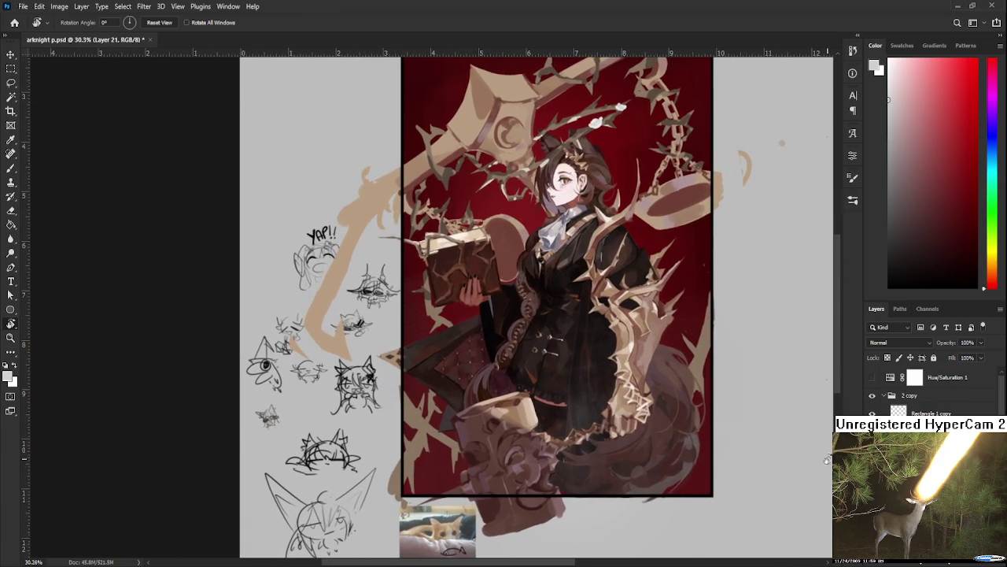
{"action": "scroll", "coordinate": [921, 389], "scroll_direction": "down", "scroll_amount": 3}
{"action": "scroll", "coordinate": [921, 390], "scroll_direction": "down", "scroll_amount": 2}
{"action": "scroll", "coordinate": [921, 389], "scroll_direction": "down", "scroll_amount": 1}
{"action": "scroll", "coordinate": [920, 390], "scroll_direction": "down", "scroll_amount": 2}
{"action": "left_click", "coordinate": [278, 477], "text": "ctrl"}
{"action": "key", "text": "b"}
{"action": "key", "text": "d"}
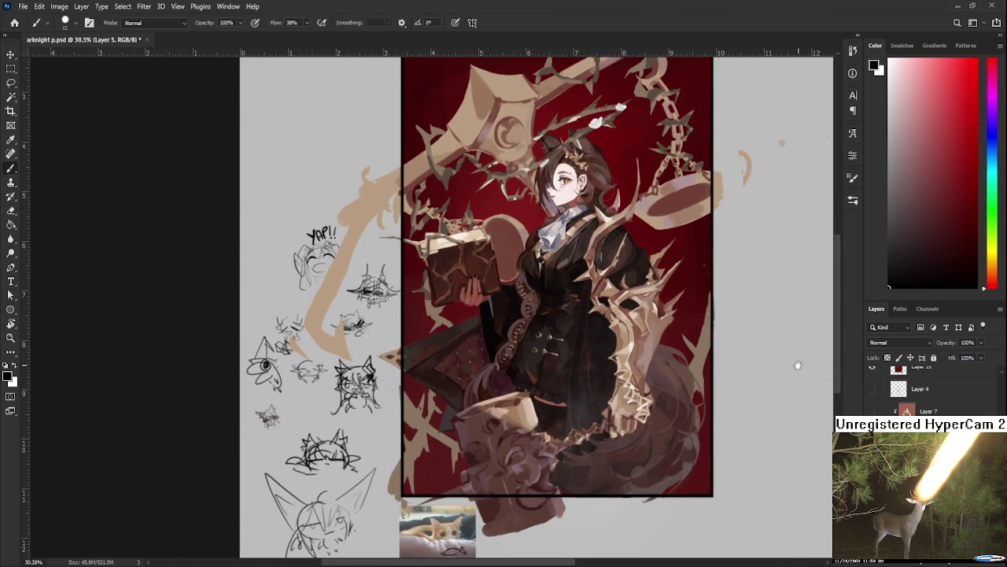
{"action": "left_click_drag", "start_coordinate": [369, 250], "coordinate": [516, 340]}
{"action": "mouse_move", "coordinate": [459, 269]}
{"action": "left_mouse_down"}
{"action": "mouse_move", "coordinate": [469, 289]}
{"action": "mouse_move", "coordinate": [429, 287]}
{"action": "mouse_move", "coordinate": [460, 273]}
{"action": "mouse_move", "coordinate": [424, 285]}
{"action": "mouse_move", "coordinate": [441, 293]}
{"action": "left_mouse_up"}
{"action": "mouse_move", "coordinate": [444, 281]}
{"action": "left_mouse_down"}
{"action": "mouse_move", "coordinate": [453, 274]}
{"action": "mouse_move", "coordinate": [436, 292]}
{"action": "left_mouse_up"}
- Recentre the zoomed-out artwork, return to Layer 21 and sample blossom white
{"action": "key", "text": "ctrl+minus"}
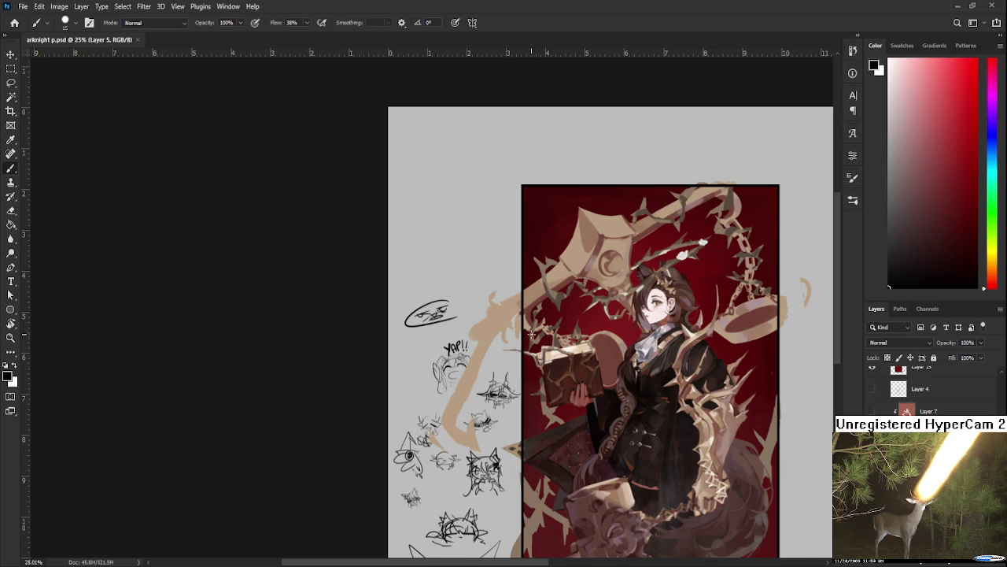
{"action": "scroll", "coordinate": [529, 330], "scroll_direction": "up", "scroll_amount": 1}
{"action": "left_click_drag", "start_coordinate": [573, 382], "coordinate": [506, 365]}
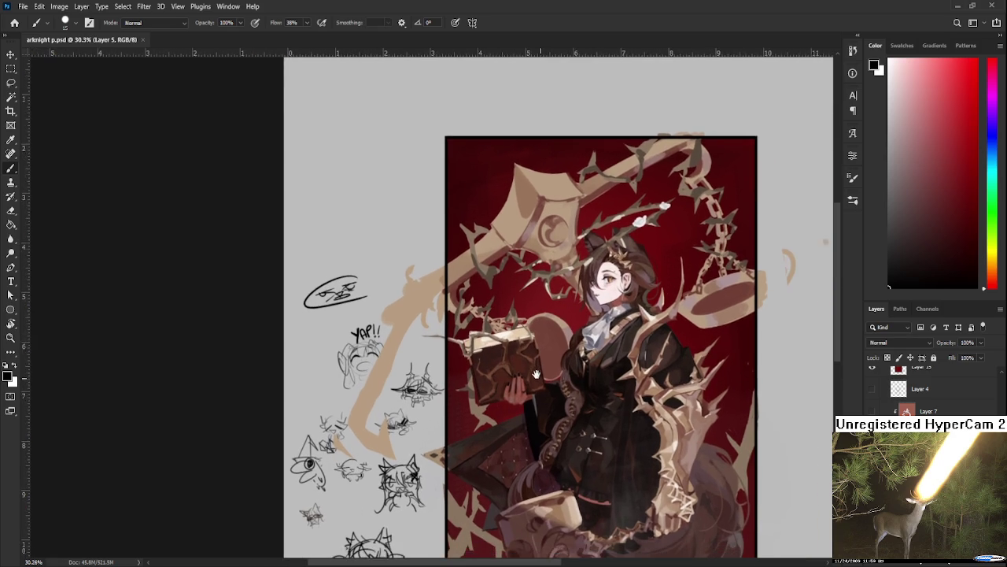
{"action": "scroll", "coordinate": [559, 141], "scroll_direction": "up", "scroll_amount": 4}
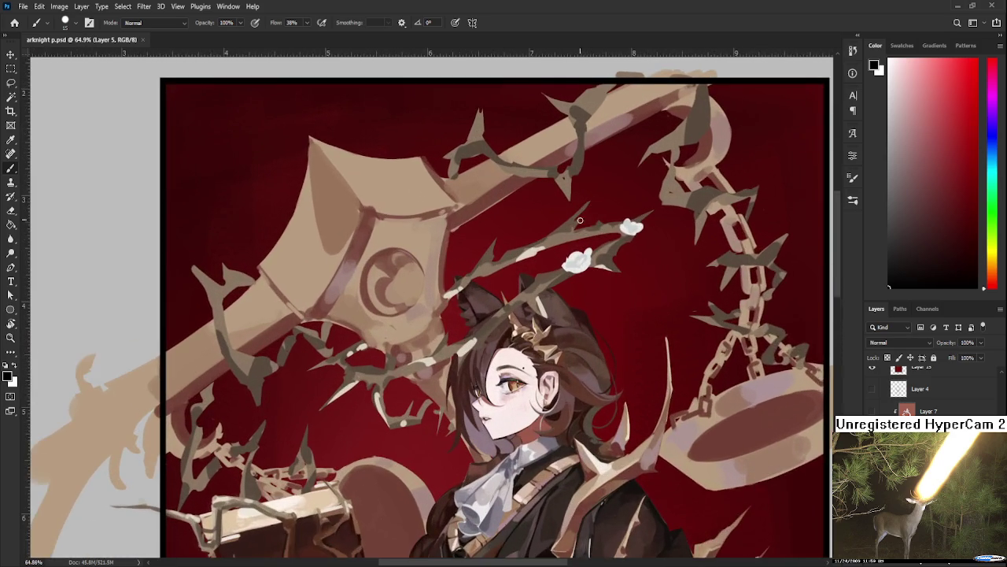
{"action": "scroll", "coordinate": [929, 390], "scroll_direction": "up", "scroll_amount": 2}
{"action": "scroll", "coordinate": [929, 389], "scroll_direction": "up", "scroll_amount": 2}
{"action": "scroll", "coordinate": [929, 390], "scroll_direction": "up", "scroll_amount": 2}
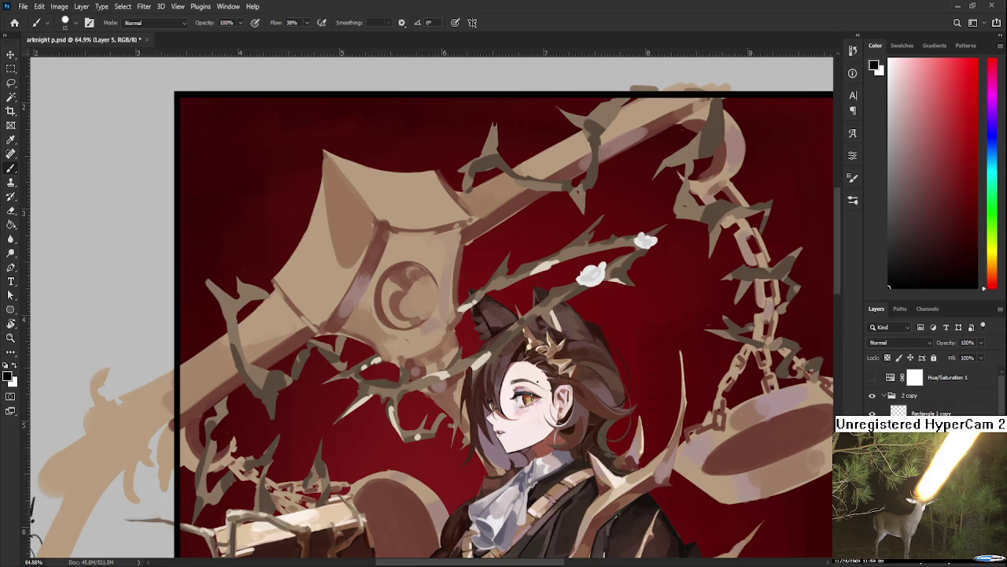
{"action": "left_click", "coordinate": [592, 274], "text": "ctrl"}
{"action": "scroll", "coordinate": [532, 175], "scroll_direction": "up", "scroll_amount": 2}
{"action": "left_click", "coordinate": [608, 311], "text": "alt"}
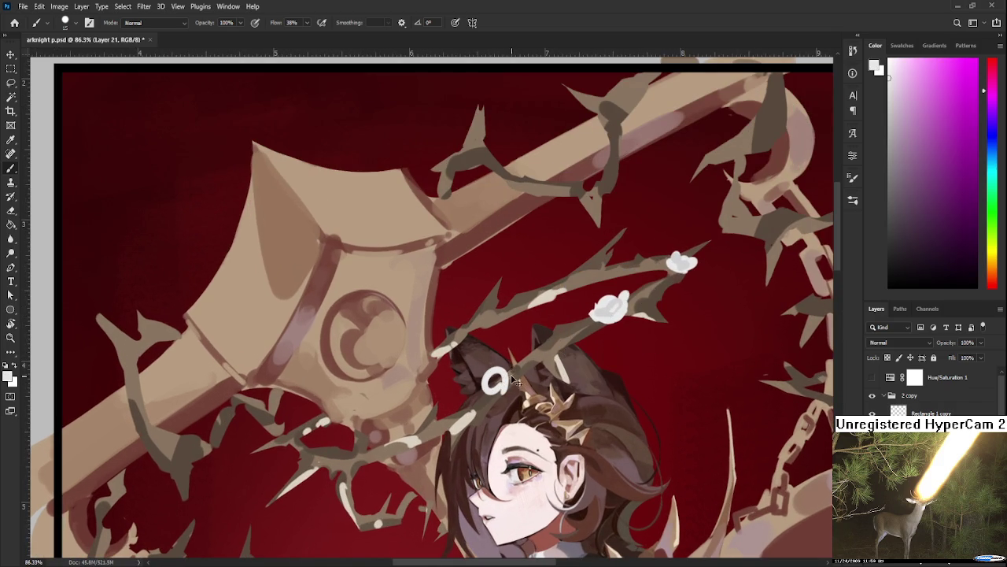
- Brush a white curve on the girl's cat ear and fill it into a teardrop blossom
{"action": "mouse_move", "coordinate": [515, 372]}
{"action": "left_mouse_down"}
{"action": "mouse_move", "coordinate": [521, 393]}
{"action": "mouse_move", "coordinate": [510, 397]}
{"action": "left_mouse_up"}
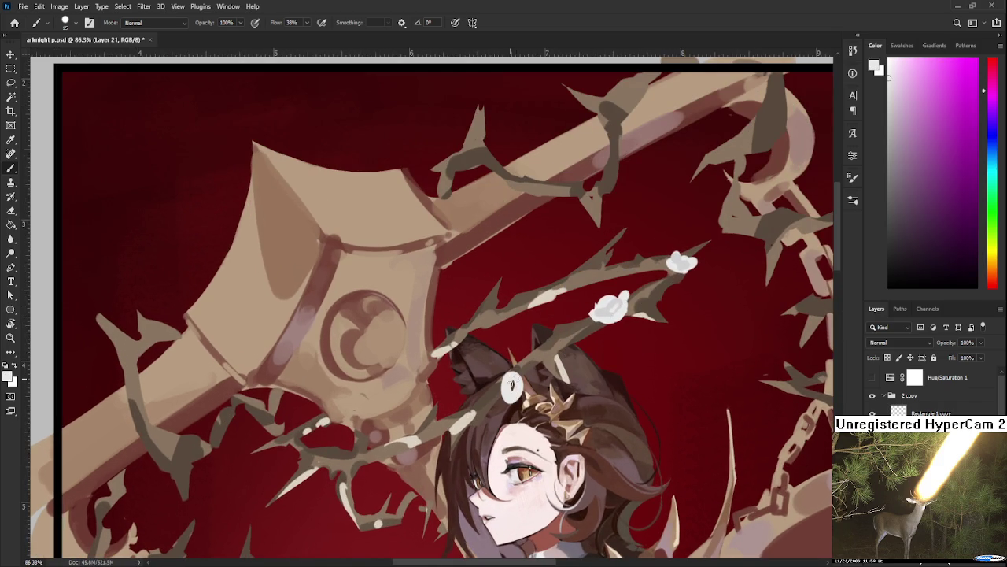
{"action": "mouse_move", "coordinate": [508, 361]}
{"action": "left_mouse_down"}
{"action": "mouse_move", "coordinate": [512, 376]}
{"action": "mouse_move", "coordinate": [532, 381]}
{"action": "left_mouse_up"}
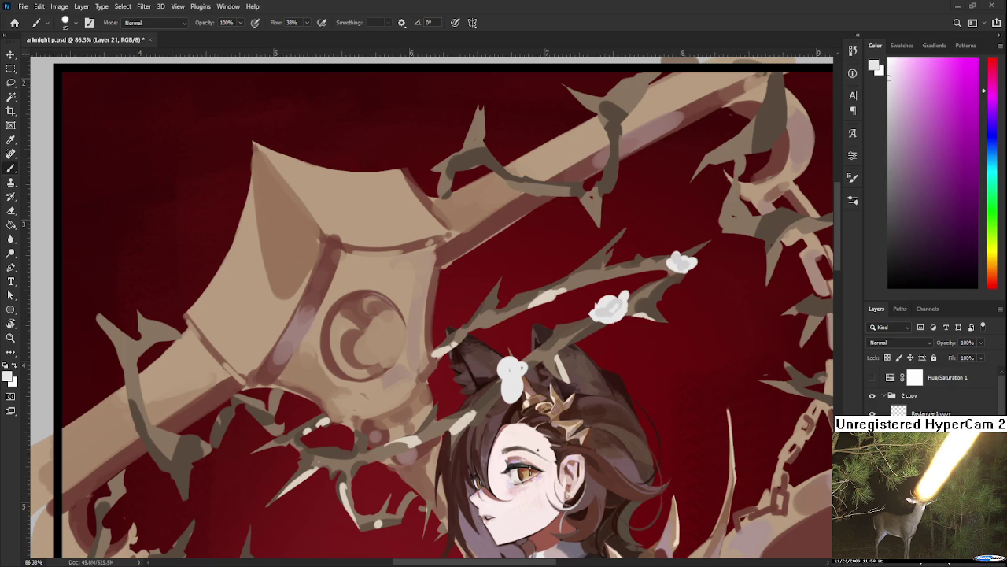
- Sample the ear blossom's white, fill its lower-left edge, then trim it back
{"action": "left_click", "coordinate": [515, 362], "text": "alt"}
{"action": "left_click", "coordinate": [517, 381], "text": "alt"}
{"action": "key", "text": "e"}
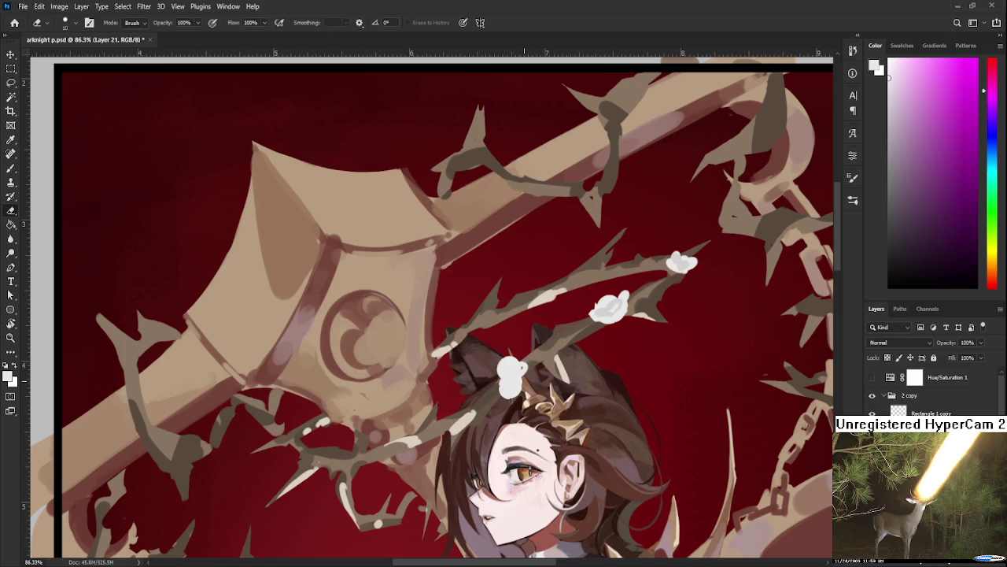
{"action": "key", "text": "b"}
{"action": "left_click", "coordinate": [506, 380], "text": "alt"}
{"action": "left_click_drag", "start_coordinate": [506, 381], "coordinate": [521, 373]}
{"action": "key", "text": "e"}
{"action": "left_click_drag", "start_coordinate": [530, 364], "coordinate": [527, 378]}
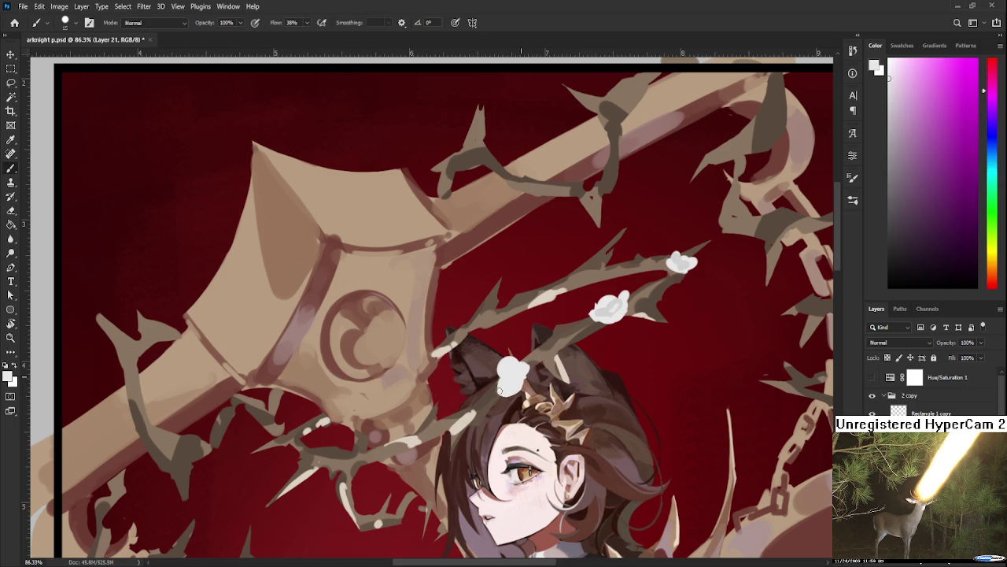
- Lasso-delete the white blob on the ear and tilt the canvas slightly counter-clockwise
{"action": "key", "text": "l"}
{"action": "left_click_drag", "start_coordinate": [498, 355], "coordinate": [503, 397]}
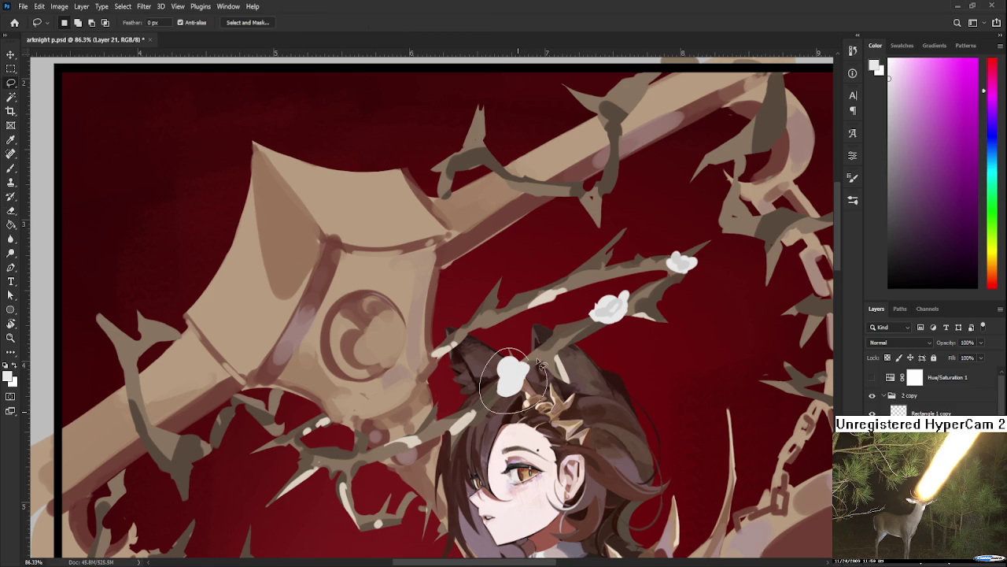
{"action": "key", "text": "Delete"}
{"action": "key", "text": "b"}
{"action": "mouse_move", "coordinate": [563, 363]}
{"action": "left_mouse_down"}
{"action": "mouse_move", "coordinate": [502, 382]}
{"action": "mouse_move", "coordinate": [515, 371]}
{"action": "mouse_move", "coordinate": [502, 384]}
{"action": "left_mouse_up"}
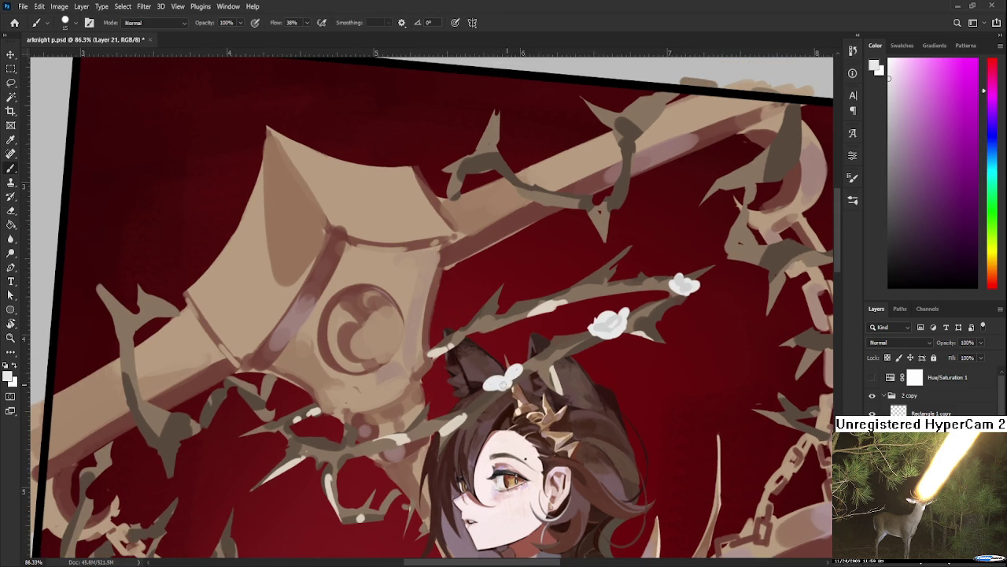
- Resample white from around the ear flower for repainting it smaller
{"action": "key", "text": "e"}
{"action": "key", "text": "b"}
{"action": "left_click", "coordinate": [599, 329], "text": "alt"}
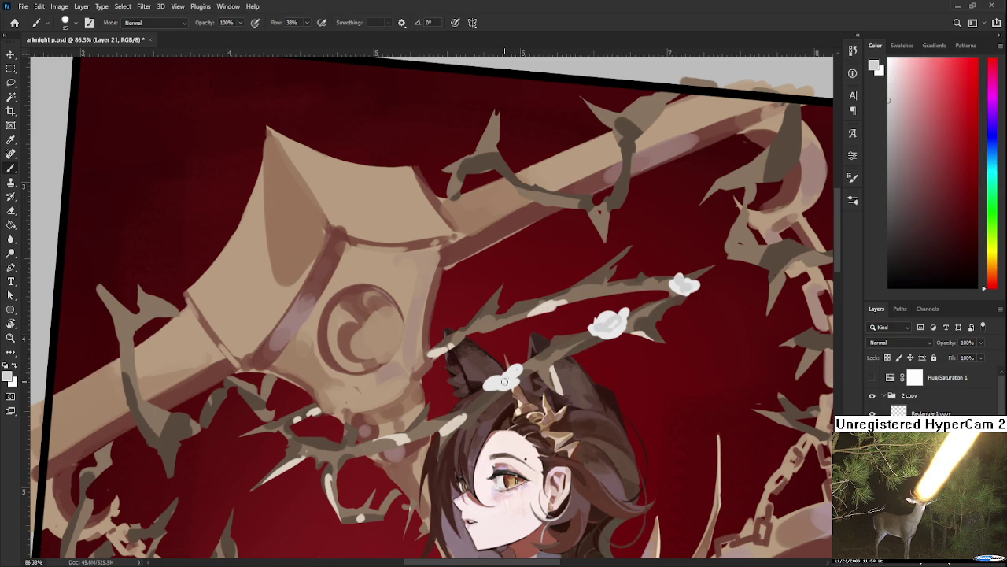
{"action": "left_click", "coordinate": [508, 379], "text": "alt"}
{"action": "left_click", "coordinate": [510, 378], "text": "alt"}
{"action": "left_click", "coordinate": [512, 377], "text": "alt"}
{"action": "left_click", "coordinate": [517, 370], "text": "alt"}
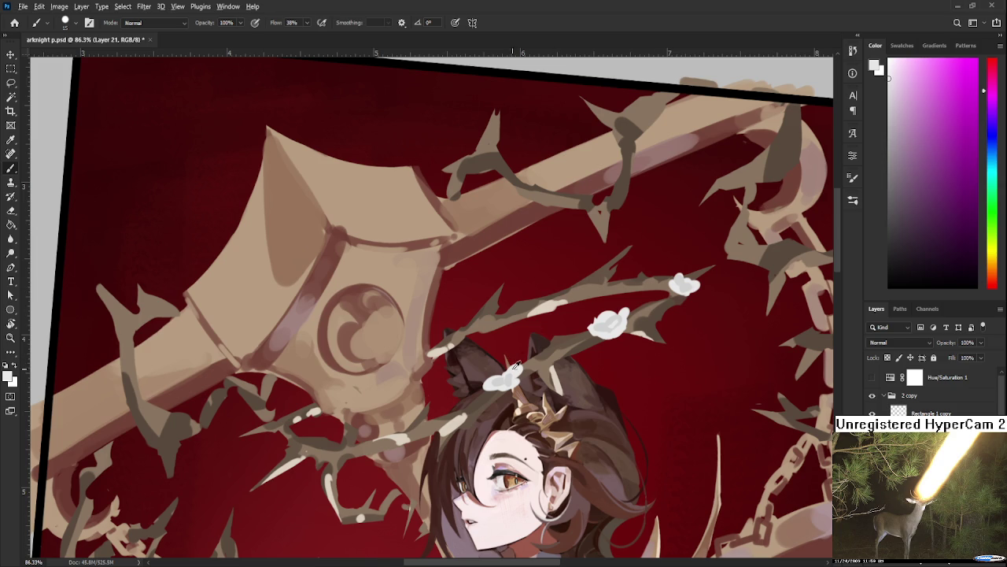
- Paint a white petalled flower on the thorn branch beside her face
{"action": "left_click_drag", "start_coordinate": [463, 408], "coordinate": [541, 323]}
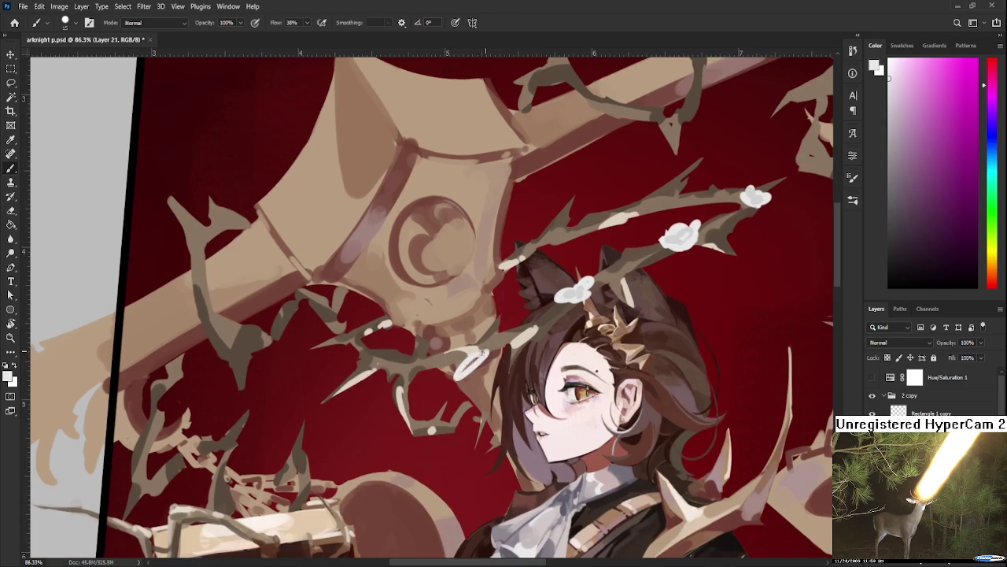
{"action": "mouse_move", "coordinate": [472, 354]}
{"action": "left_mouse_down"}
{"action": "mouse_move", "coordinate": [475, 380]}
{"action": "mouse_move", "coordinate": [481, 324]}
{"action": "left_mouse_up"}
{"action": "key", "text": "e"}
{"action": "key", "text": "b"}
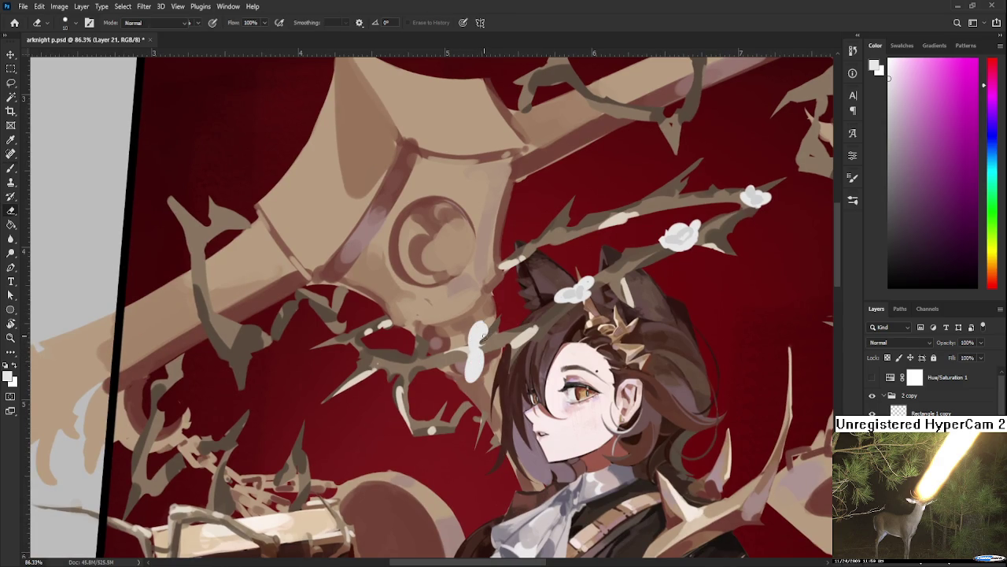
{"action": "mouse_move", "coordinate": [489, 339]}
{"action": "left_mouse_down"}
{"action": "mouse_move", "coordinate": [487, 323]}
{"action": "mouse_move", "coordinate": [458, 356]}
{"action": "left_mouse_up"}
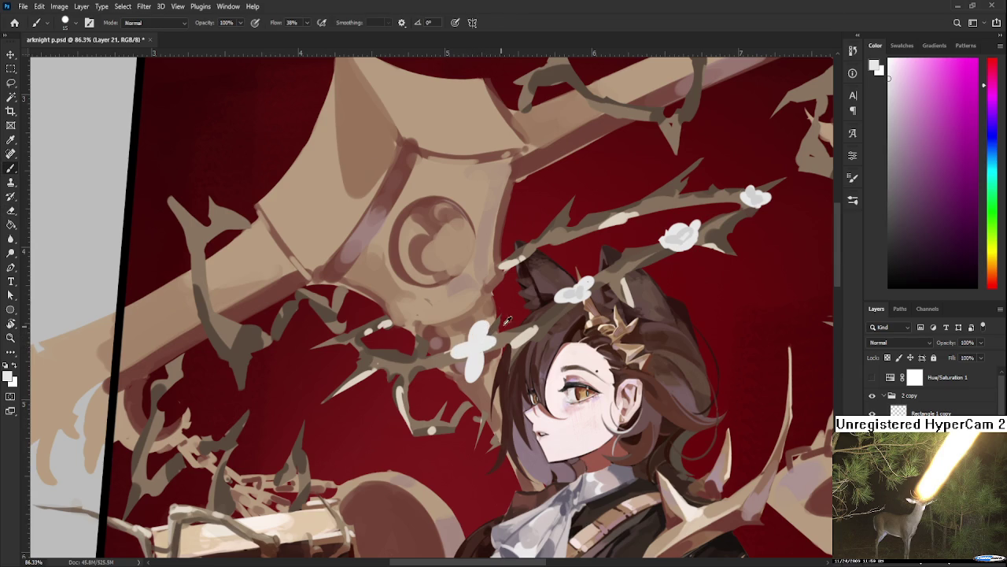
- Resample the flower's near-white and refine its lower petal with the eraser
{"action": "left_click", "coordinate": [576, 293], "text": "alt"}
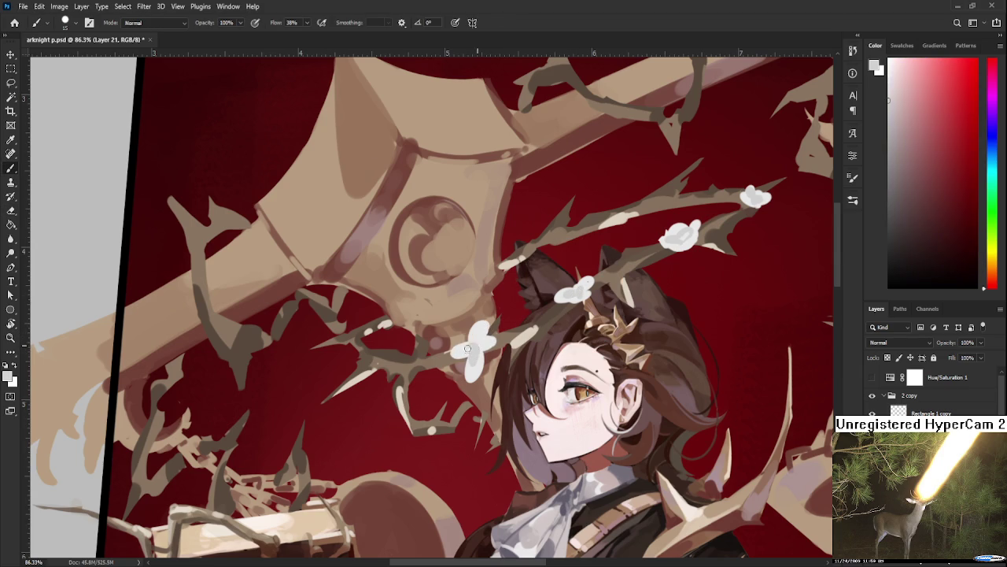
{"action": "left_click", "coordinate": [478, 343], "text": "alt"}
{"action": "left_click", "coordinate": [475, 346], "text": "alt"}
{"action": "left_click", "coordinate": [485, 338], "text": "alt"}
{"action": "key", "text": "e"}
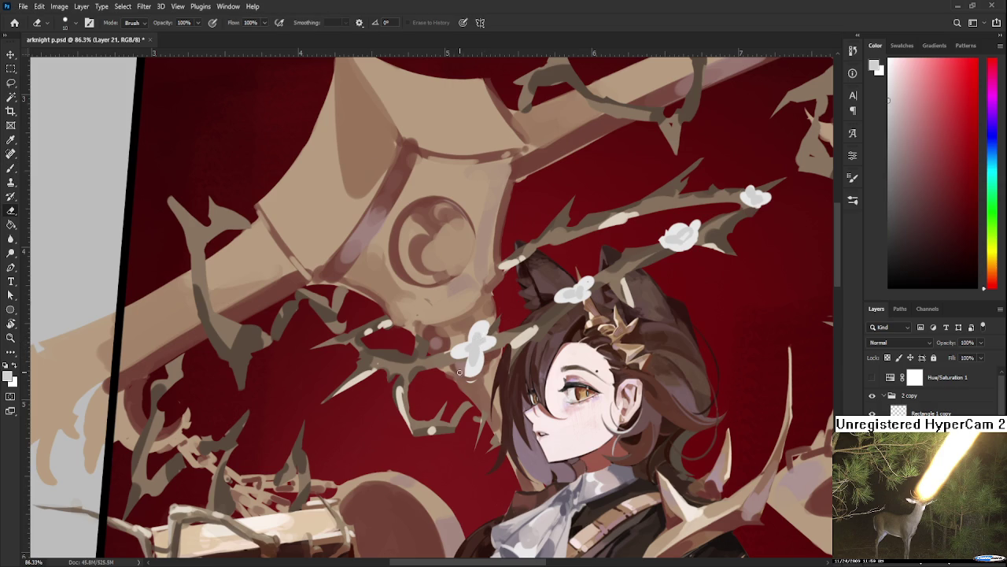
{"action": "left_click_drag", "start_coordinate": [482, 368], "coordinate": [470, 383]}
{"action": "key", "text": "b"}
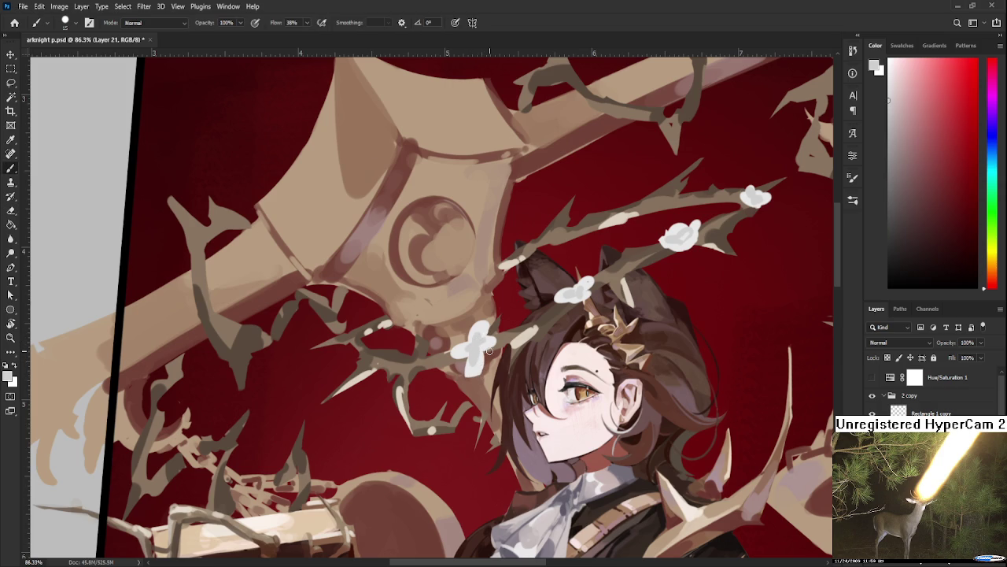
{"action": "left_click", "coordinate": [488, 356], "text": "alt"}
- Sample lighter flower tones, pale pink and background red to shade the blossom
{"action": "key", "text": "e"}
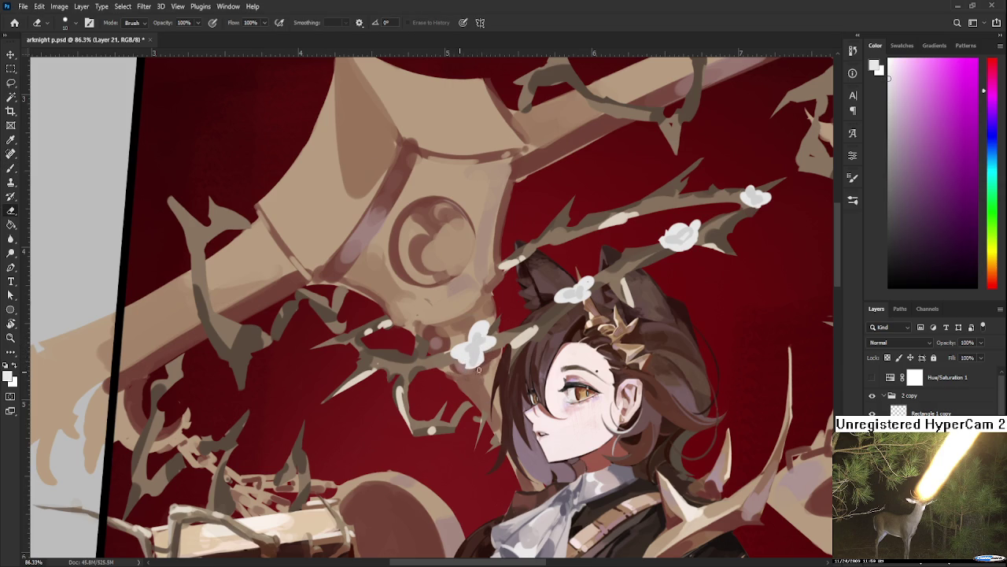
{"action": "key", "text": "b"}
{"action": "left_click", "coordinate": [488, 347], "text": "alt"}
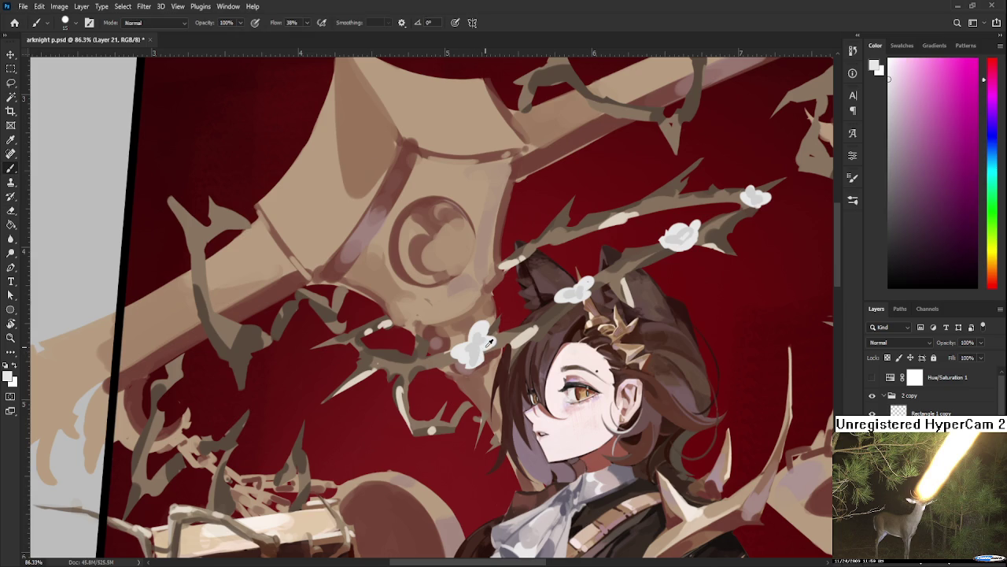
{"action": "left_click", "coordinate": [488, 345], "text": "alt"}
{"action": "left_click", "coordinate": [472, 348], "text": "alt"}
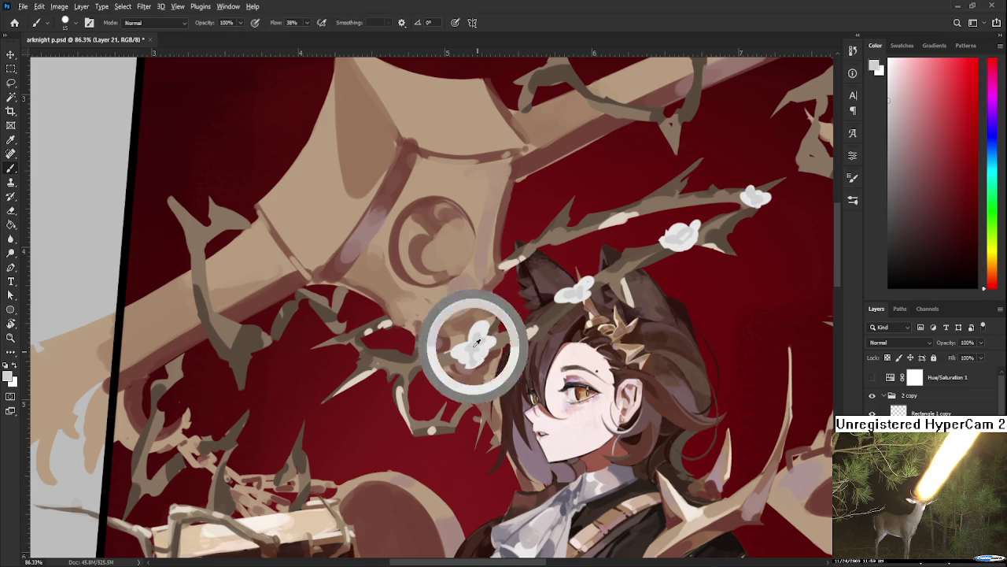
{"action": "key", "text": "e"}
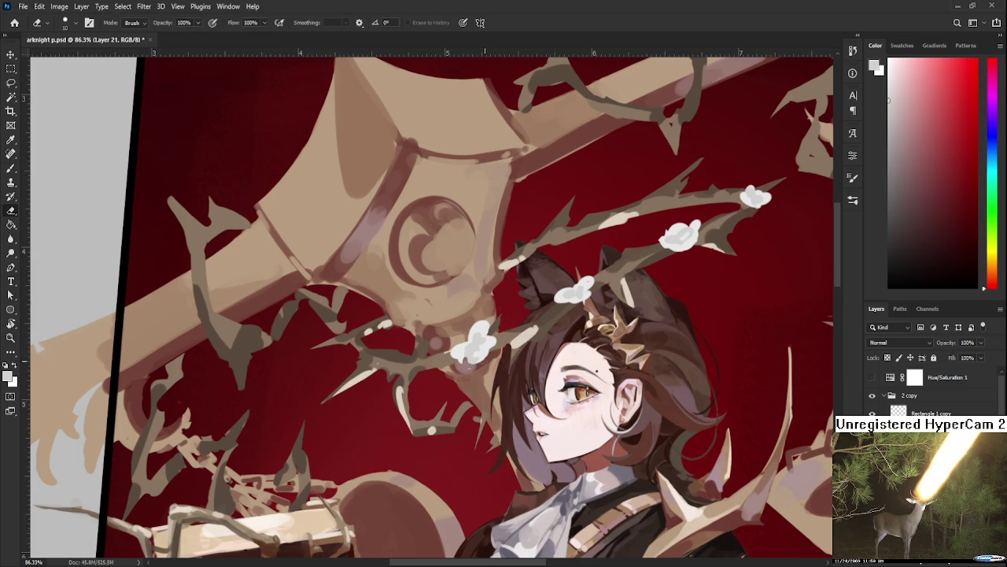
{"action": "key", "text": "b"}
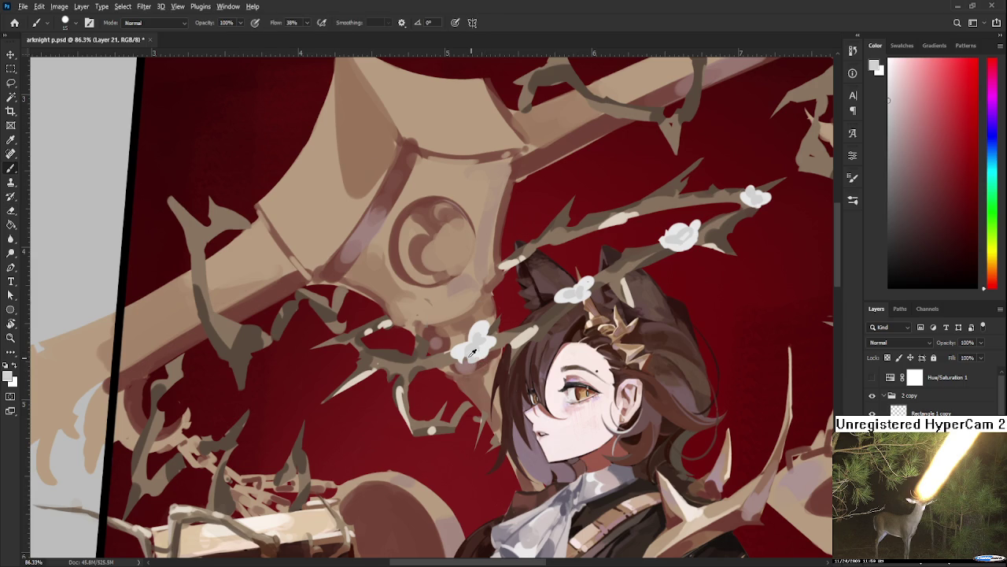
{"action": "left_click", "coordinate": [472, 351], "text": "alt"}
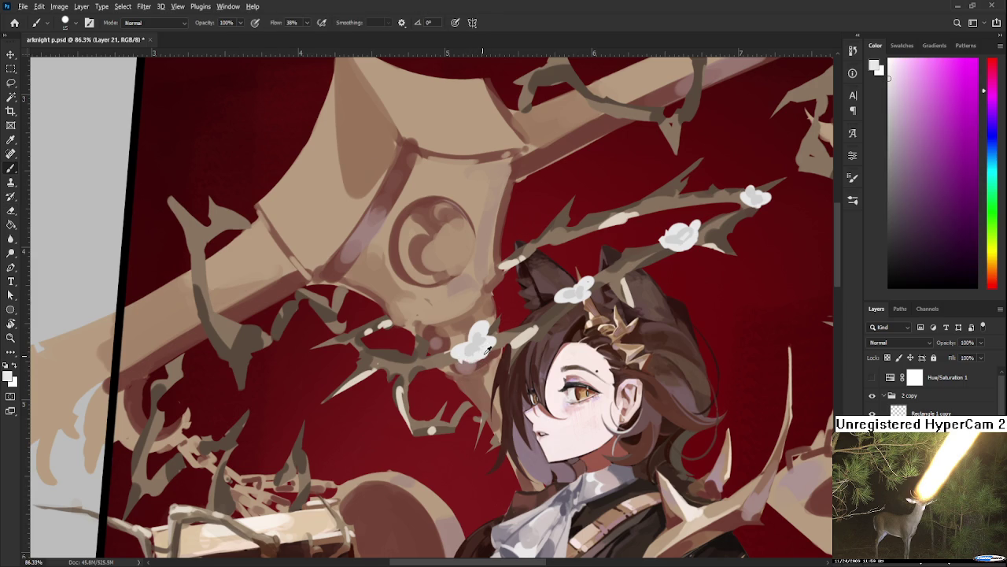
{"action": "left_click", "coordinate": [480, 346], "text": "alt"}
{"action": "left_click", "coordinate": [484, 347], "text": "alt"}
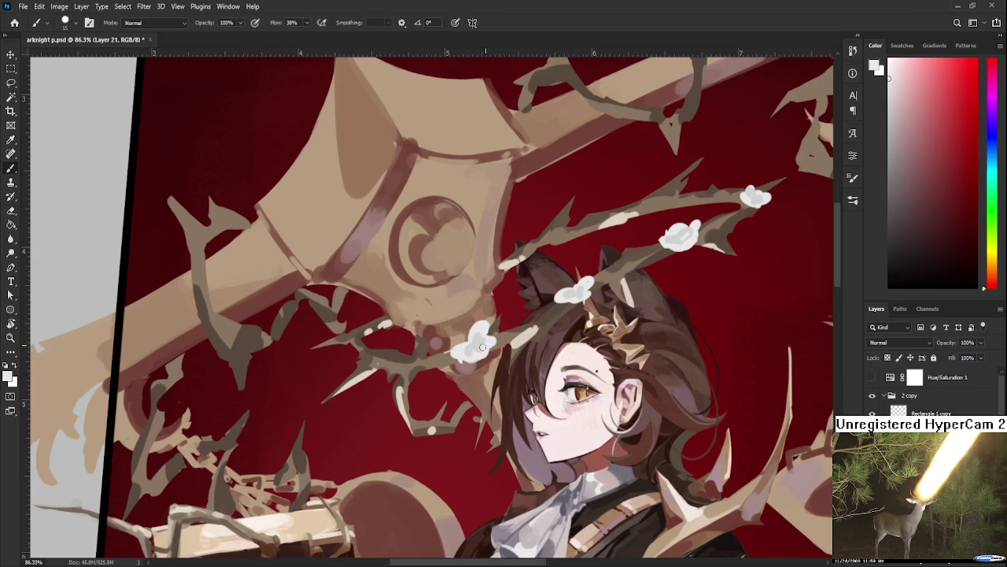
- Pick pale pink and pure red around the blossom edge to round off the flower
{"action": "left_click", "coordinate": [480, 335], "text": "alt"}
{"action": "left_click", "coordinate": [476, 339], "text": "alt"}
{"action": "left_click", "coordinate": [478, 339], "text": "alt"}
{"action": "left_click", "coordinate": [481, 340], "text": "alt"}
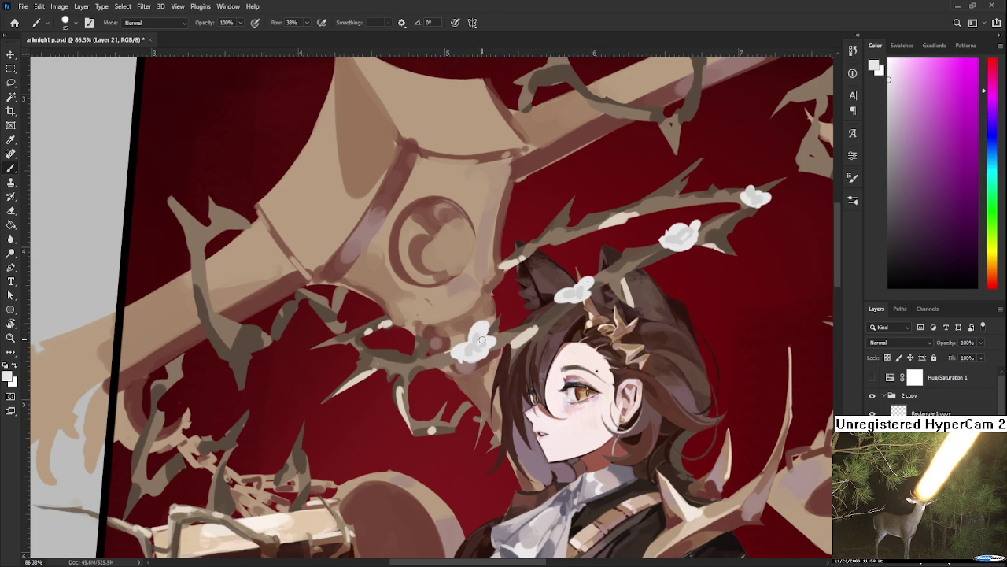
{"action": "left_click", "coordinate": [476, 338], "text": "alt"}
{"action": "left_click", "coordinate": [474, 344], "text": "alt"}
{"action": "left_click", "coordinate": [482, 335], "text": "alt"}
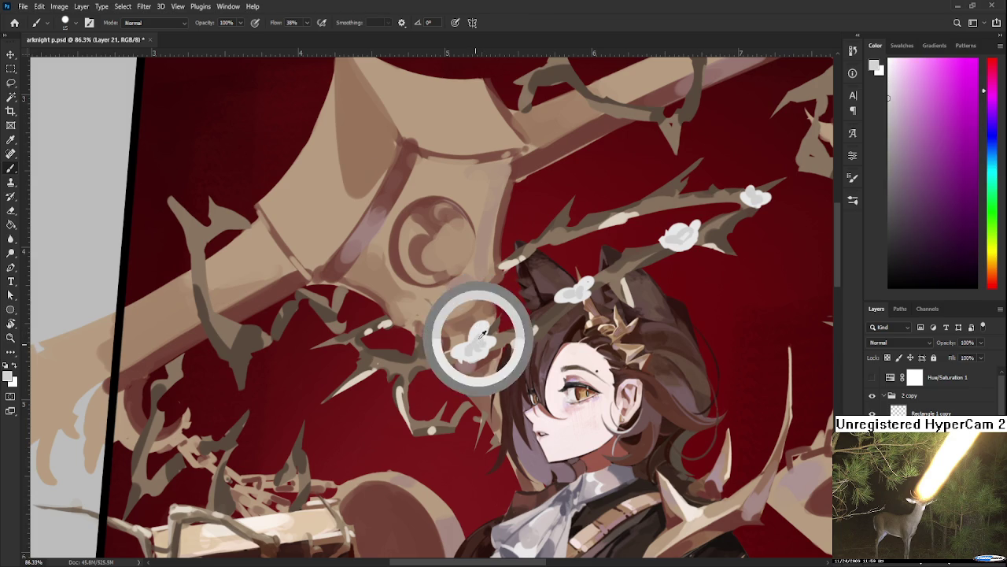
{"action": "left_click", "coordinate": [478, 339], "text": "alt"}
{"action": "left_click", "coordinate": [481, 342], "text": "alt"}
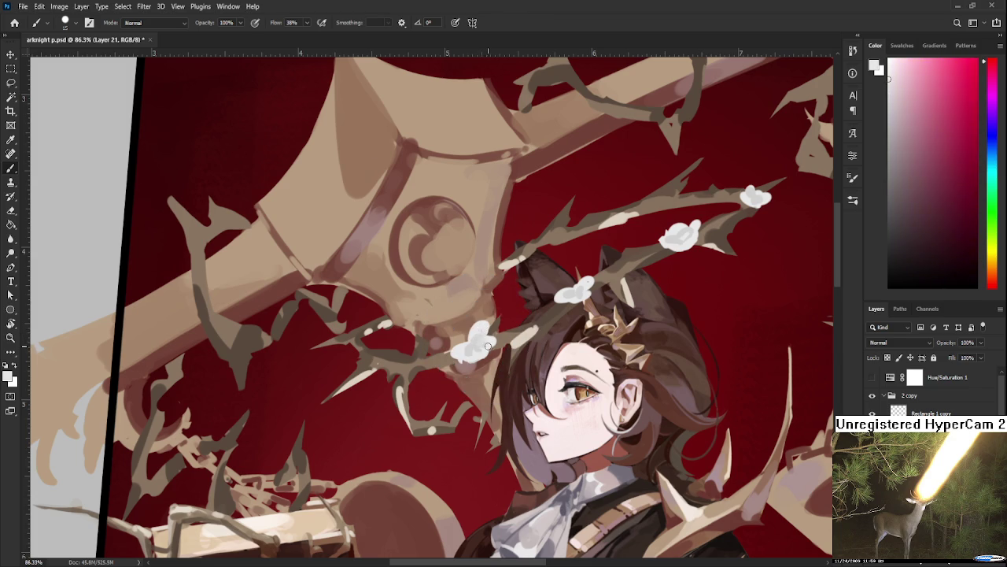
{"action": "left_click", "coordinate": [486, 345], "text": "alt"}
- Paint a new white blossom further left on the branch and shade it grey
{"action": "scroll", "coordinate": [434, 357], "scroll_direction": "left", "scroll_amount": 2}
{"action": "scroll", "coordinate": [434, 371], "scroll_direction": "left", "scroll_amount": 3}
{"action": "mouse_move", "coordinate": [442, 374]}
{"action": "left_mouse_down"}
{"action": "mouse_move", "coordinate": [425, 368]}
{"action": "mouse_move", "coordinate": [454, 362]}
{"action": "mouse_move", "coordinate": [431, 382]}
{"action": "mouse_move", "coordinate": [447, 376]}
{"action": "left_mouse_up"}
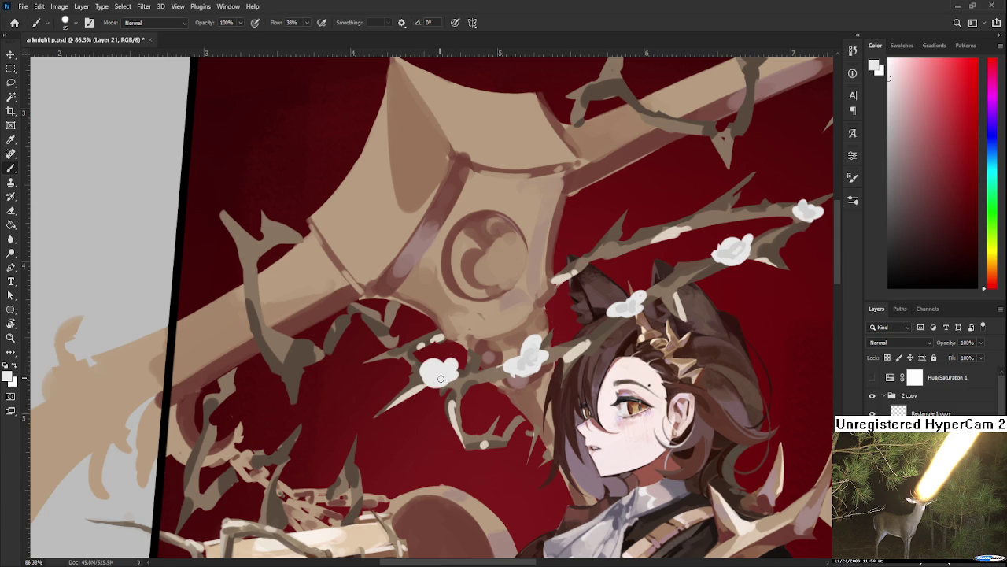
{"action": "left_click", "coordinate": [527, 359], "text": "alt"}
{"action": "mouse_move", "coordinate": [437, 375]}
{"action": "left_mouse_down"}
{"action": "mouse_move", "coordinate": [425, 374]}
{"action": "mouse_move", "coordinate": [452, 370]}
{"action": "left_mouse_up"}
- Sample the middle blossom's grey shade and surrounding red to shade the flowers
{"action": "left_click", "coordinate": [526, 358], "text": "alt"}
{"action": "left_click", "coordinate": [532, 362], "text": "alt"}
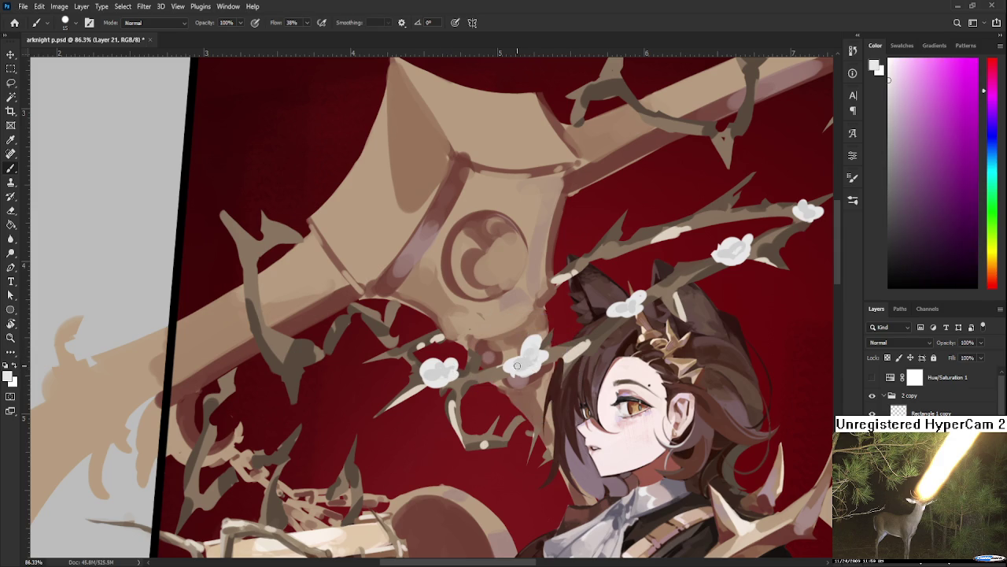
{"action": "left_click", "coordinate": [525, 358], "text": "alt"}
{"action": "left_click", "coordinate": [536, 362], "text": "alt"}
{"action": "left_click", "coordinate": [535, 362], "text": "alt"}
{"action": "left_click", "coordinate": [524, 362], "text": "alt"}
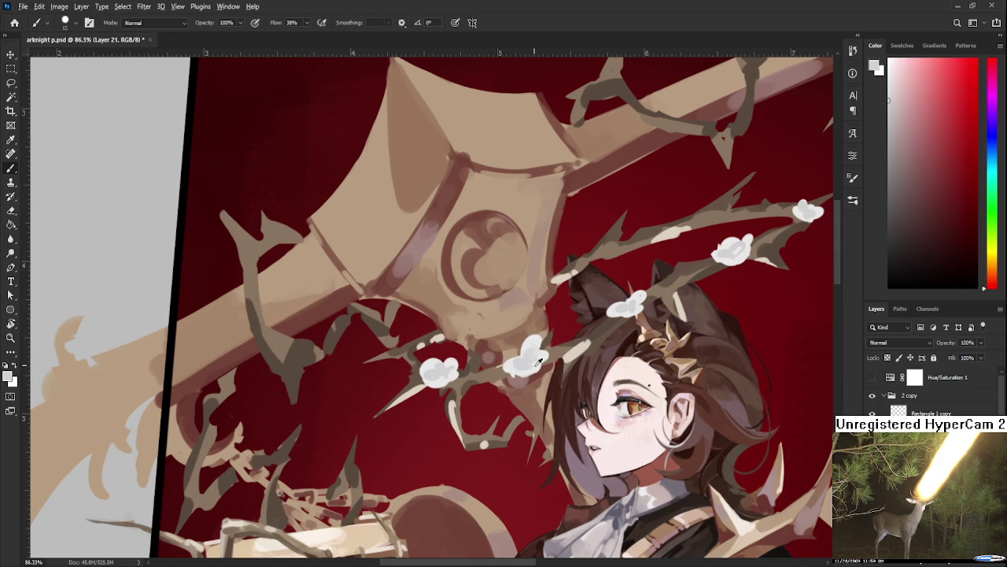
{"action": "left_click", "coordinate": [530, 367], "text": "alt"}
{"action": "left_click", "coordinate": [529, 362], "text": "alt"}
{"action": "mouse_move", "coordinate": [493, 376]}
{"action": "left_mouse_down"}
{"action": "mouse_move", "coordinate": [537, 401]}
{"action": "mouse_move", "coordinate": [480, 384]}
{"action": "left_mouse_up"}
- Scale the lassoed lower-branch flower to about 82% and move it up-left
{"action": "left_click", "coordinate": [515, 378], "text": "alt"}
{"action": "key", "text": "l"}
{"action": "left_click_drag", "start_coordinate": [469, 431], "coordinate": [464, 425]}
{"action": "key", "text": "ctrl+t"}
{"action": "left_click_drag", "start_coordinate": [524, 359], "coordinate": [487, 385]}
{"action": "key", "text": "Return"}
{"action": "key", "text": "ctrl+d"}
{"action": "key", "text": "e"}
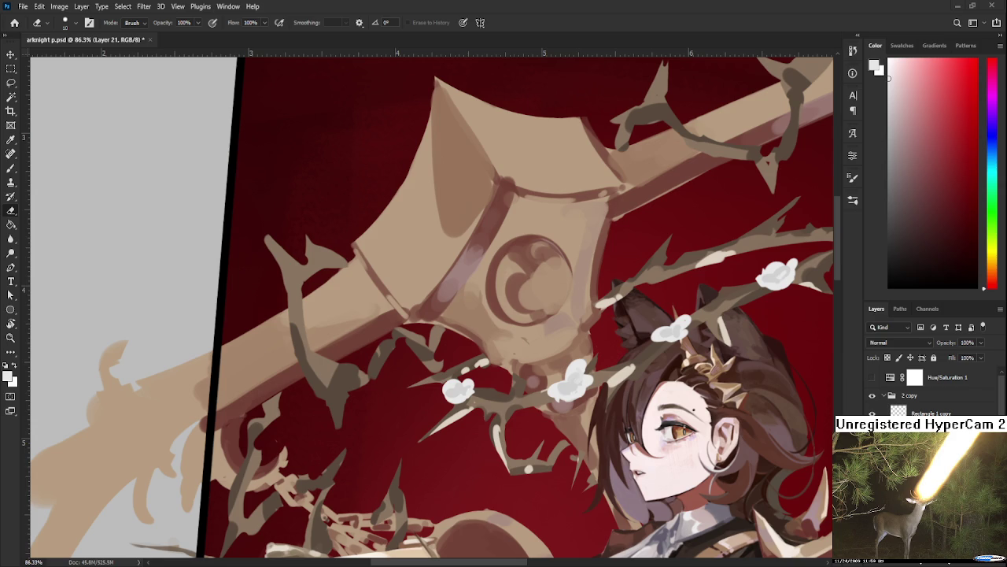
- Dab a small white bud on the lower thorn branch beside the larger blossom
{"action": "key", "text": "b"}
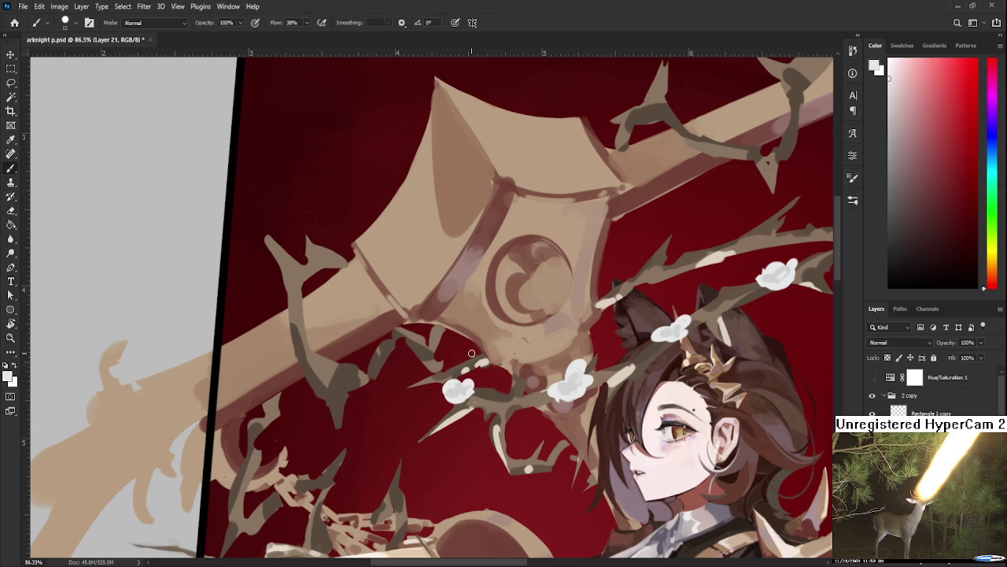
{"action": "left_click_drag", "start_coordinate": [461, 356], "coordinate": [471, 355]}
{"action": "key", "text": "e"}
{"action": "key", "text": "b"}
- Sample colours from the canvas around the new bud and the upper branches
{"action": "left_click", "coordinate": [469, 361], "text": "alt"}
{"action": "left_click", "coordinate": [463, 387], "text": "alt"}
{"action": "left_click", "coordinate": [470, 358], "text": "alt"}
{"action": "left_click", "coordinate": [465, 361], "text": "alt"}
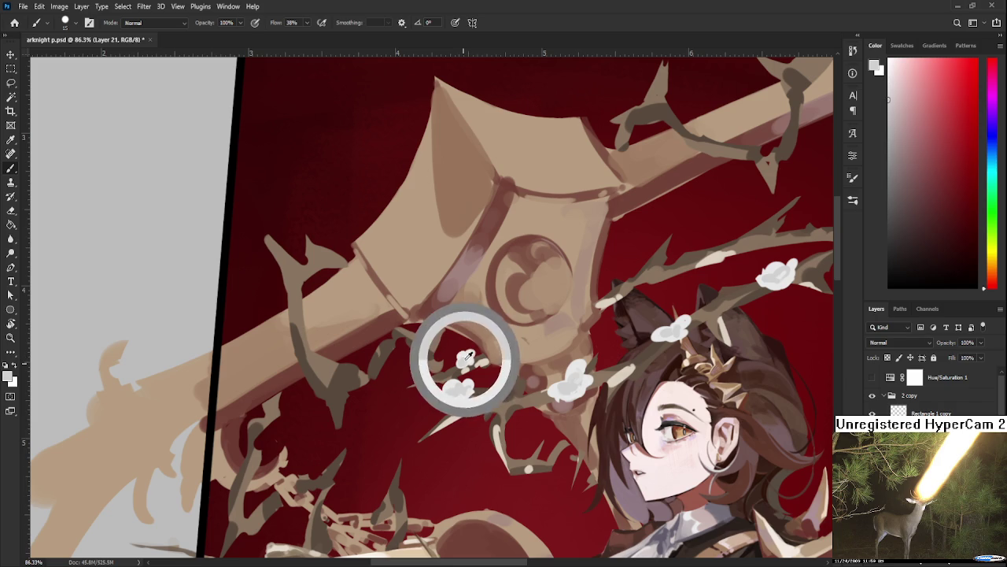
{"action": "left_click", "coordinate": [465, 355], "text": "alt"}
{"action": "left_click", "coordinate": [464, 356], "text": "alt"}
{"action": "left_click", "coordinate": [469, 354], "text": "alt"}
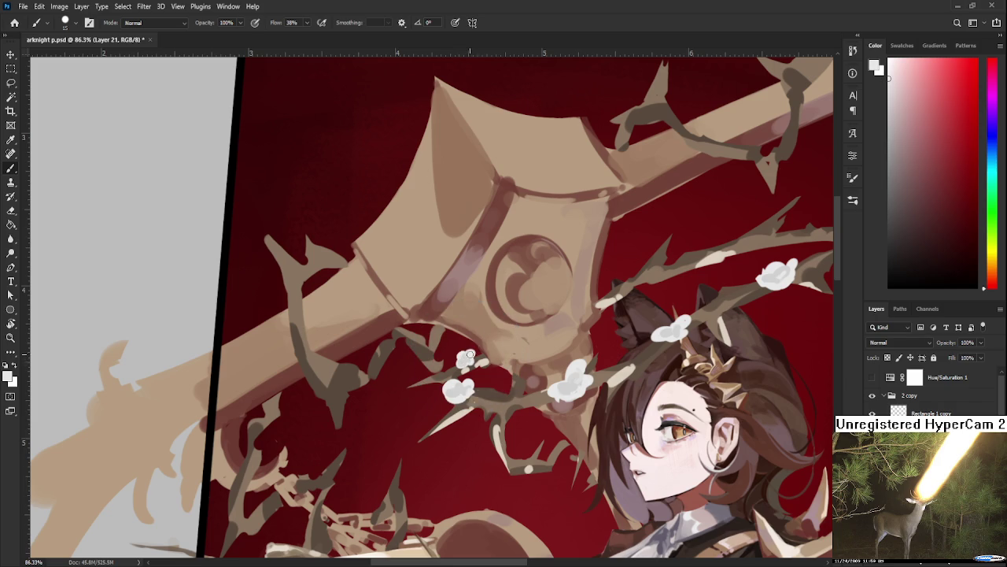
{"action": "left_click_drag", "start_coordinate": [527, 337], "coordinate": [374, 385]}
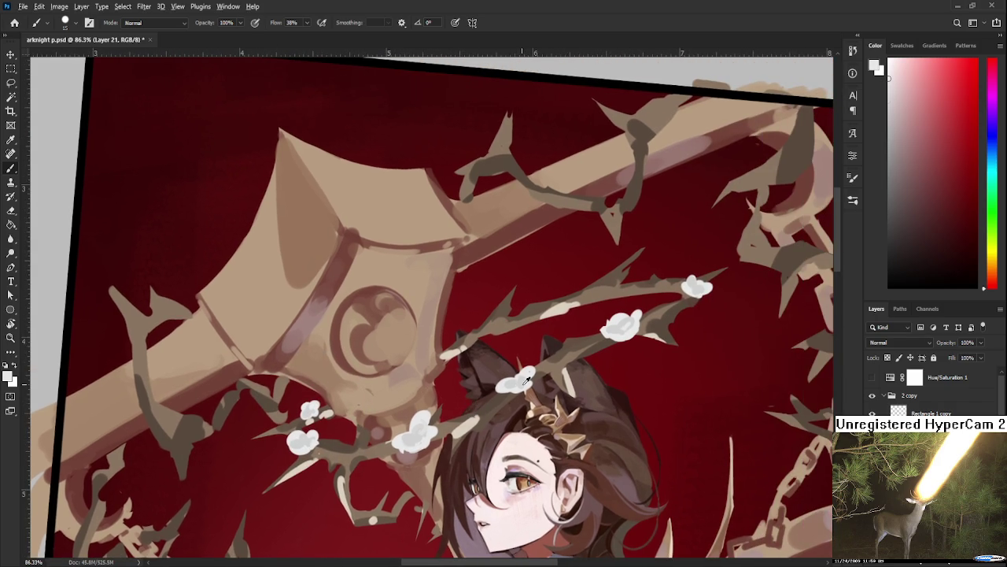
{"action": "left_click", "coordinate": [506, 383], "text": "alt"}
{"action": "left_click", "coordinate": [508, 381], "text": "alt"}
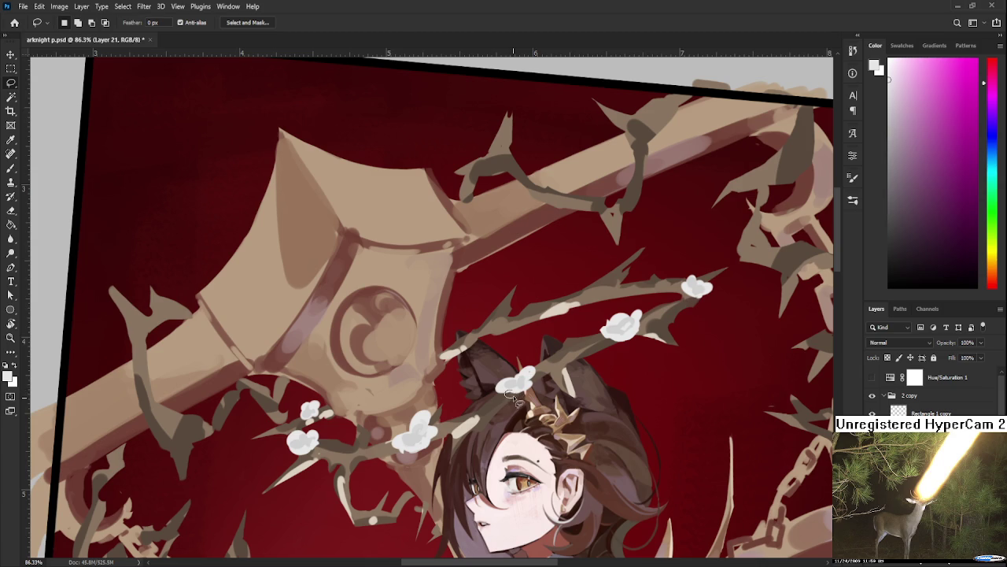
- Trim the white blossom near the branch tip slightly smaller with Lasso and Eraser
{"action": "key", "text": "l"}
{"action": "key", "text": "b"}
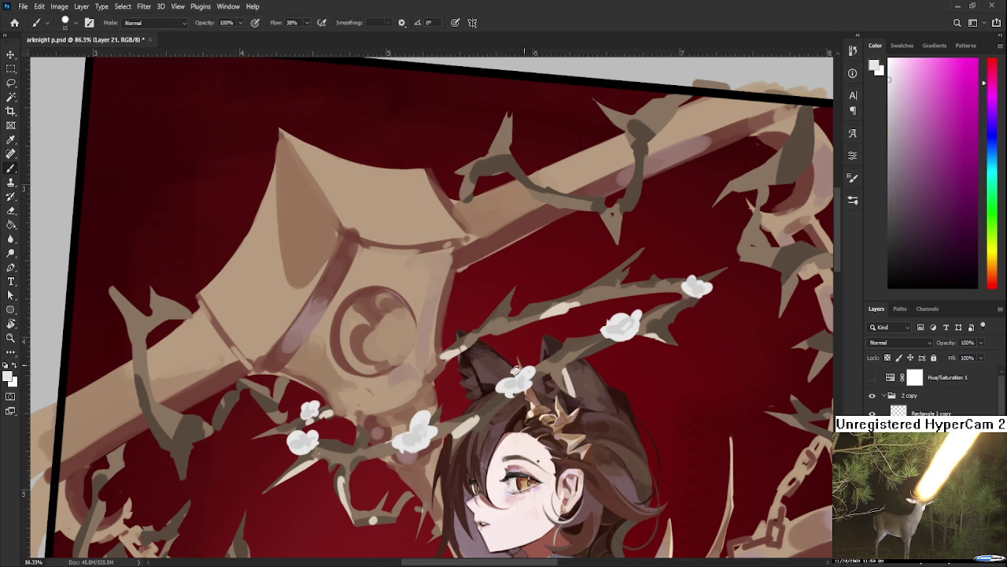
{"action": "key", "text": "l"}
{"action": "scroll", "coordinate": [425, 352], "scroll_direction": "up", "scroll_amount": 2}
{"action": "scroll", "coordinate": [473, 346], "scroll_direction": "up", "scroll_amount": 2}
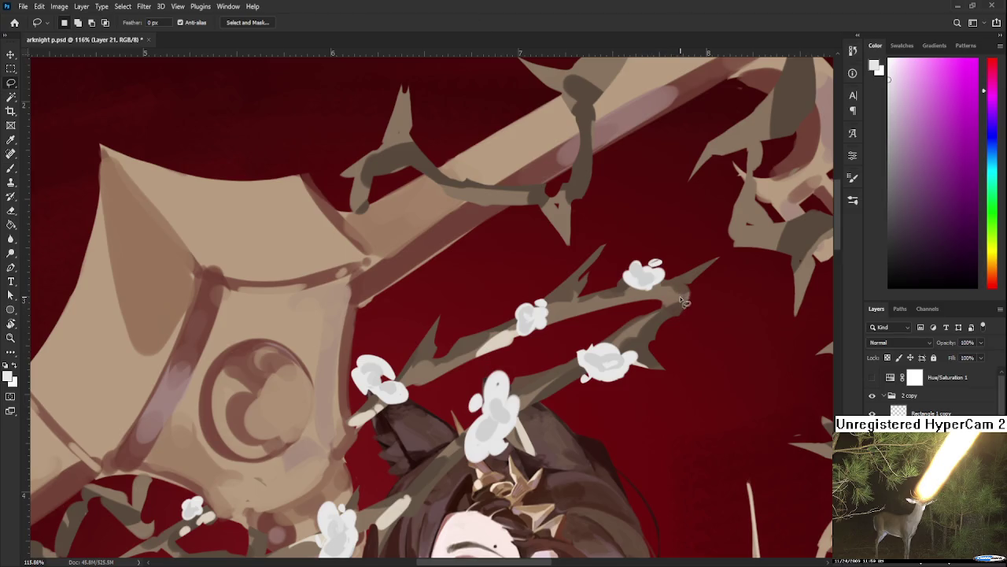
{"action": "left_click_drag", "start_coordinate": [472, 360], "coordinate": [465, 352]}
{"action": "key", "text": "e"}
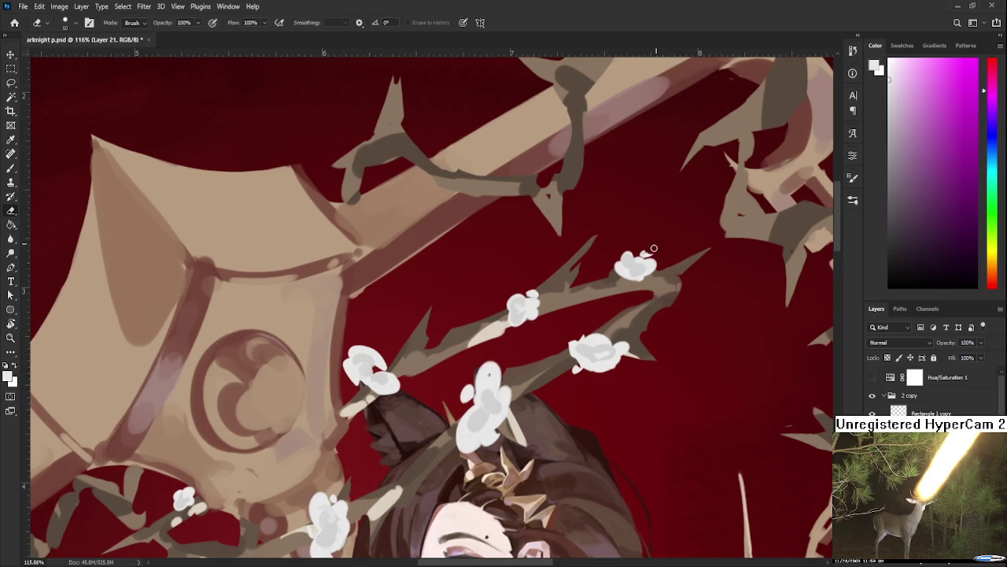
{"action": "scroll", "coordinate": [664, 240], "scroll_direction": "down", "scroll_amount": 6}
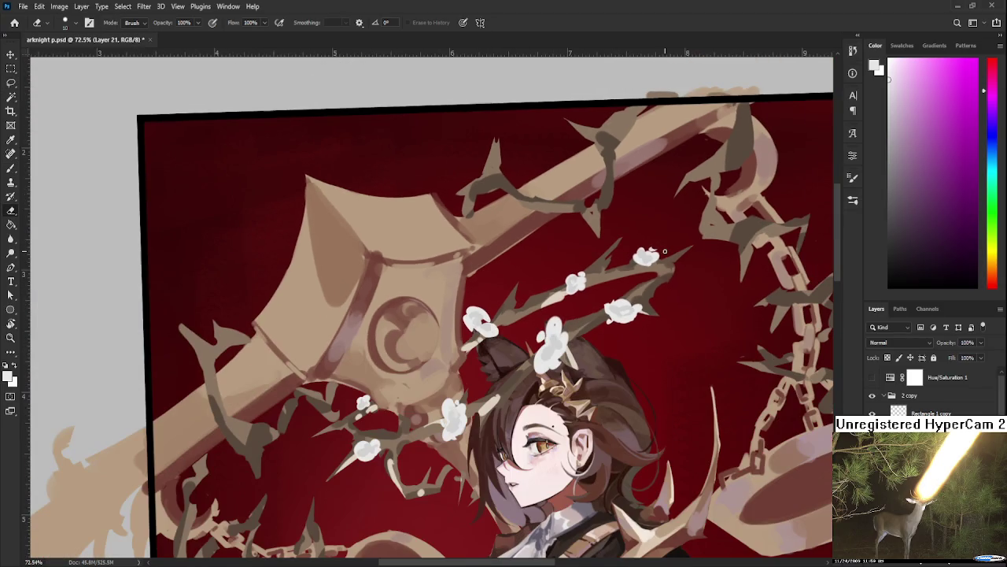
{"action": "key", "text": "b"}
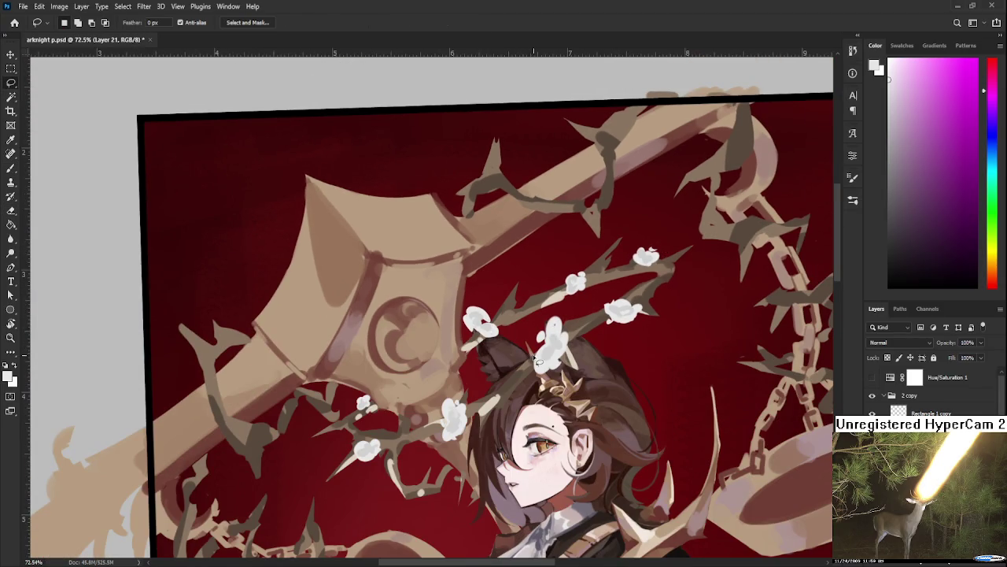
{"action": "key", "text": "l"}
{"action": "key", "text": "b"}
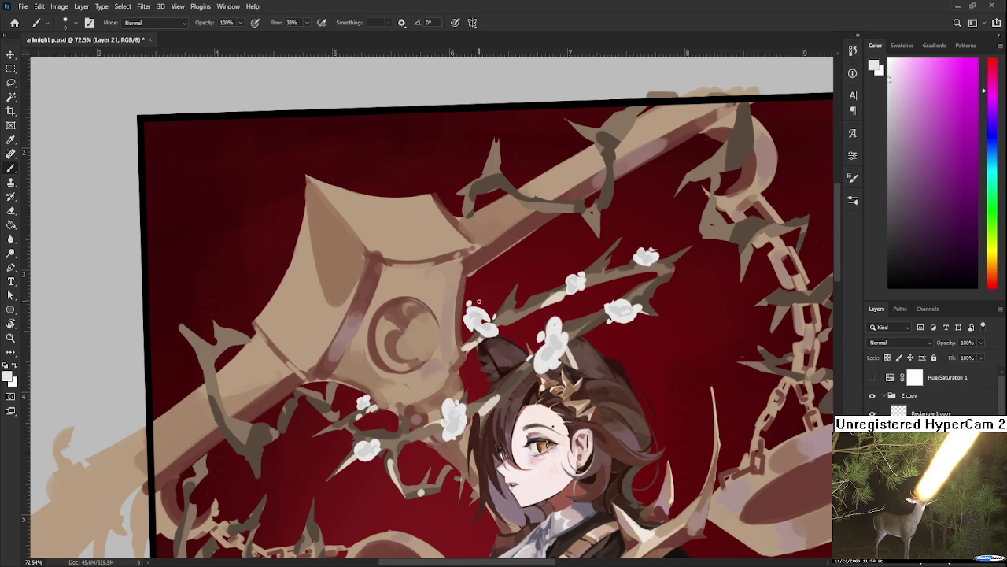
- Alternate Eraser and Brush while repositioning and zooming the view of the artwork
{"action": "key", "text": "e"}
{"action": "key", "text": "b"}
{"action": "scroll", "coordinate": [583, 265], "scroll_direction": "down", "scroll_amount": 2}
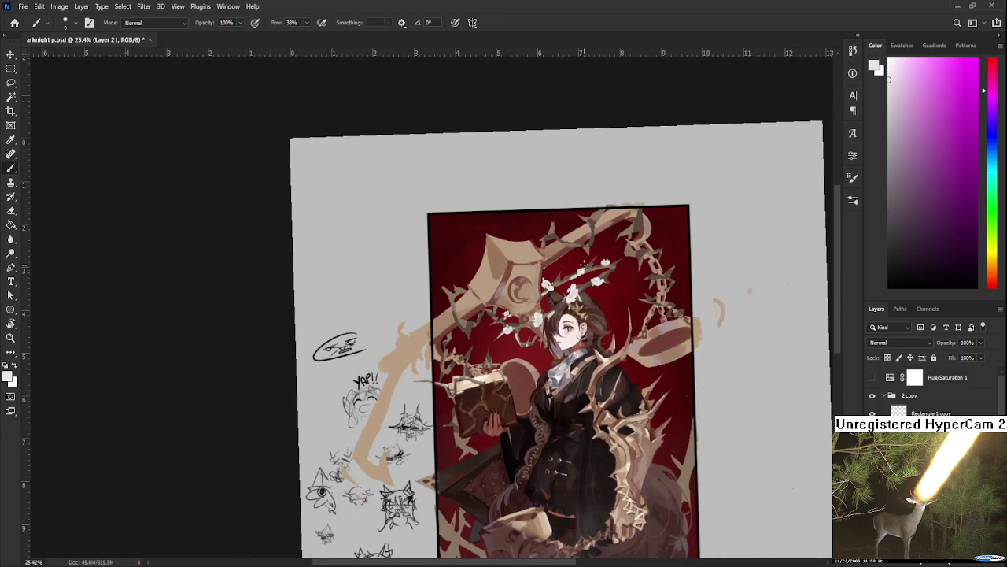
{"action": "scroll", "coordinate": [583, 265], "scroll_direction": "up", "scroll_amount": 2}
{"action": "scroll", "coordinate": [600, 273], "scroll_direction": "up", "scroll_amount": 2}
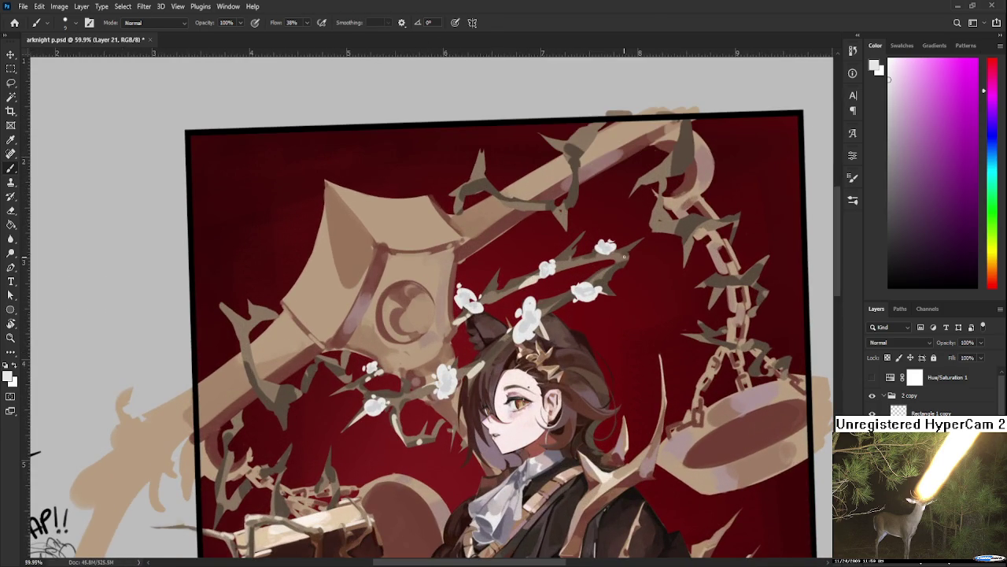
{"action": "left_click_drag", "start_coordinate": [606, 323], "coordinate": [619, 302]}
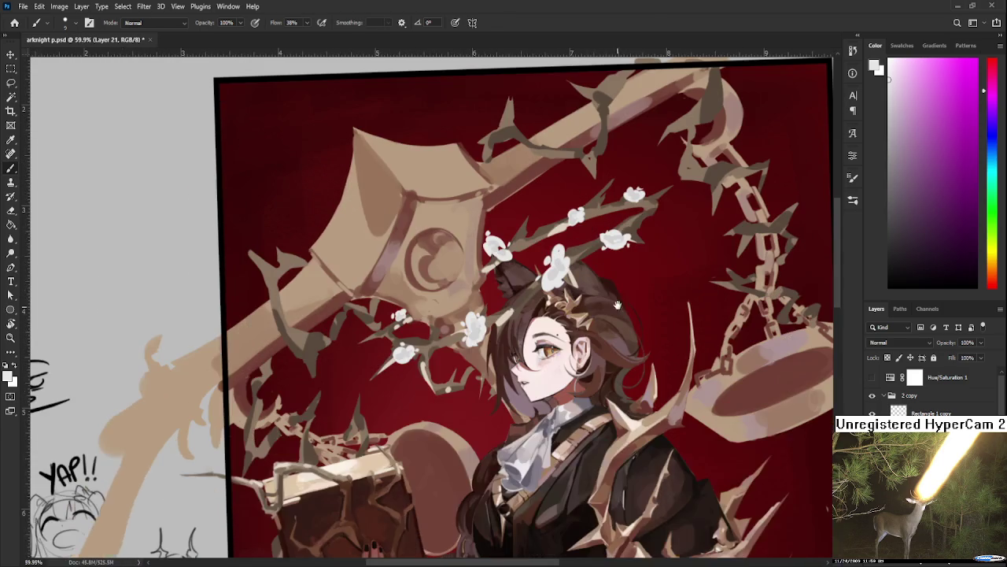
{"action": "scroll", "coordinate": [619, 301], "scroll_direction": "down", "scroll_amount": 2}
{"action": "scroll", "coordinate": [598, 299], "scroll_direction": "down", "scroll_amount": 2}
- Save the illustration and reset the rotated canvas view to upright
{"action": "key", "text": "ctrl+s"}
{"action": "key", "text": "r"}
{"action": "key", "text": "Escape"}
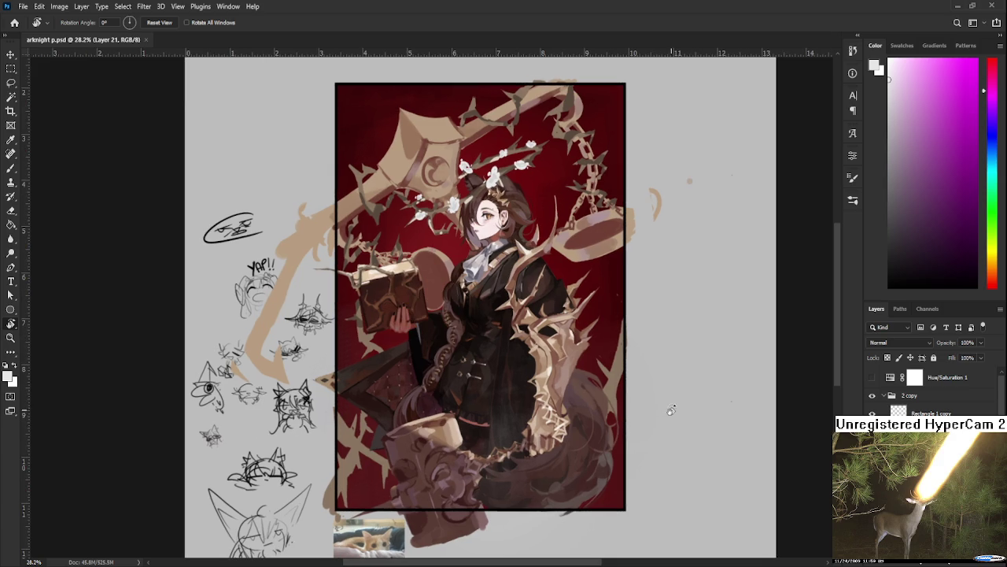
- Preview the artwork in greyscale via the Hue/Saturation 1 layer, then restore full colour
{"action": "left_click", "coordinate": [872, 377]}
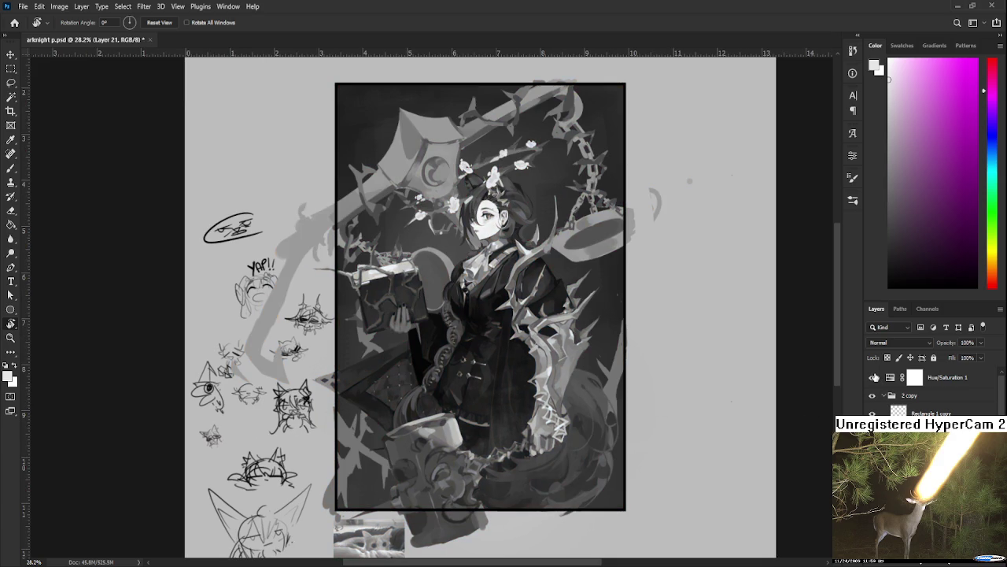
{"action": "left_click", "coordinate": [872, 377]}
{"action": "scroll", "coordinate": [452, 161], "scroll_direction": "up", "scroll_amount": 2}
{"action": "scroll", "coordinate": [453, 162], "scroll_direction": "up", "scroll_amount": 2}
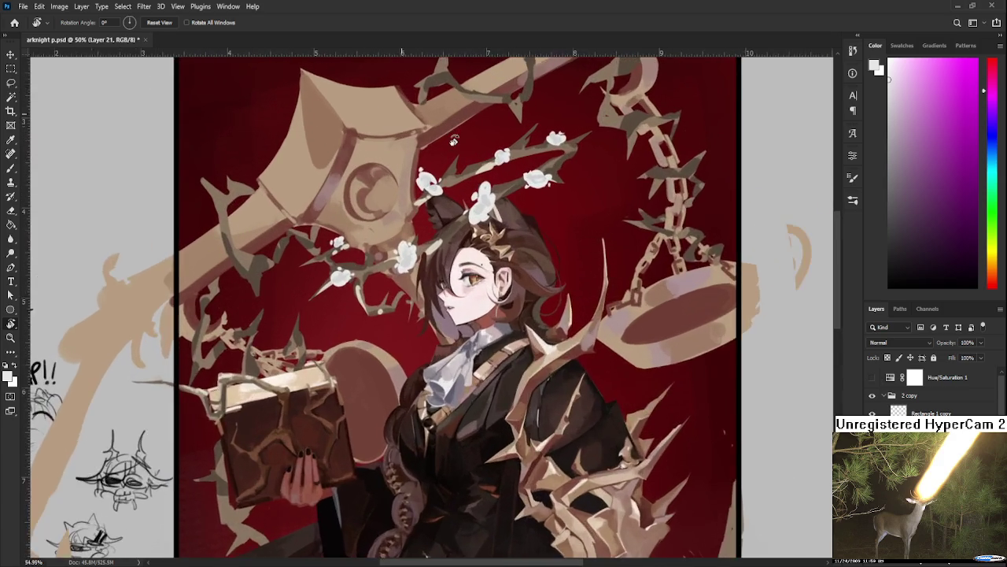
{"action": "scroll", "coordinate": [453, 162], "scroll_direction": "up", "scroll_amount": 1}
{"action": "scroll", "coordinate": [451, 163], "scroll_direction": "up", "scroll_amount": 2}
{"action": "scroll", "coordinate": [504, 212], "scroll_direction": "up", "scroll_amount": 1}
{"action": "scroll", "coordinate": [551, 259], "scroll_direction": "up", "scroll_amount": 1}
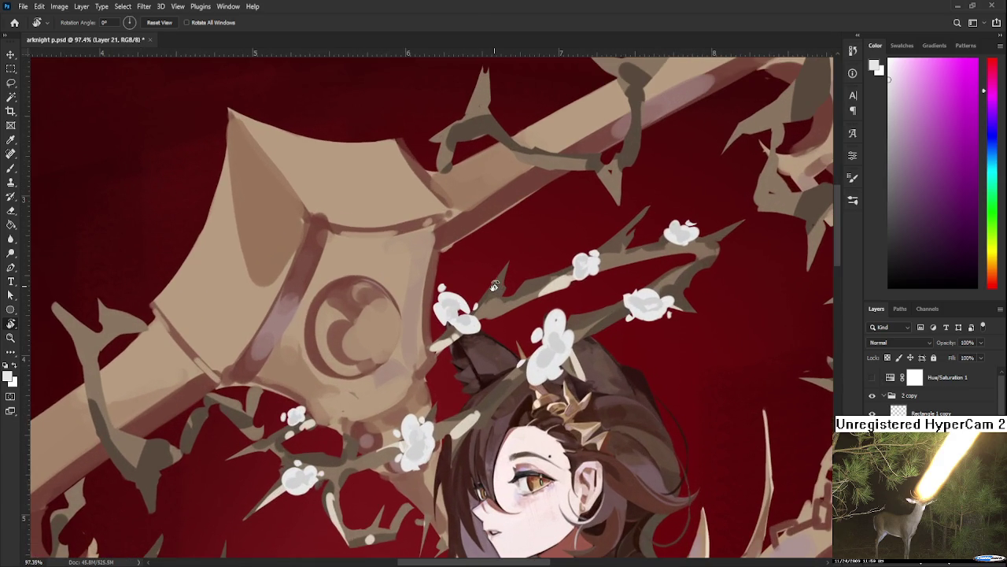
- Lasso the blossom cluster near the girl's ear and rotate it with Ctrl+T
{"action": "key", "text": "b"}
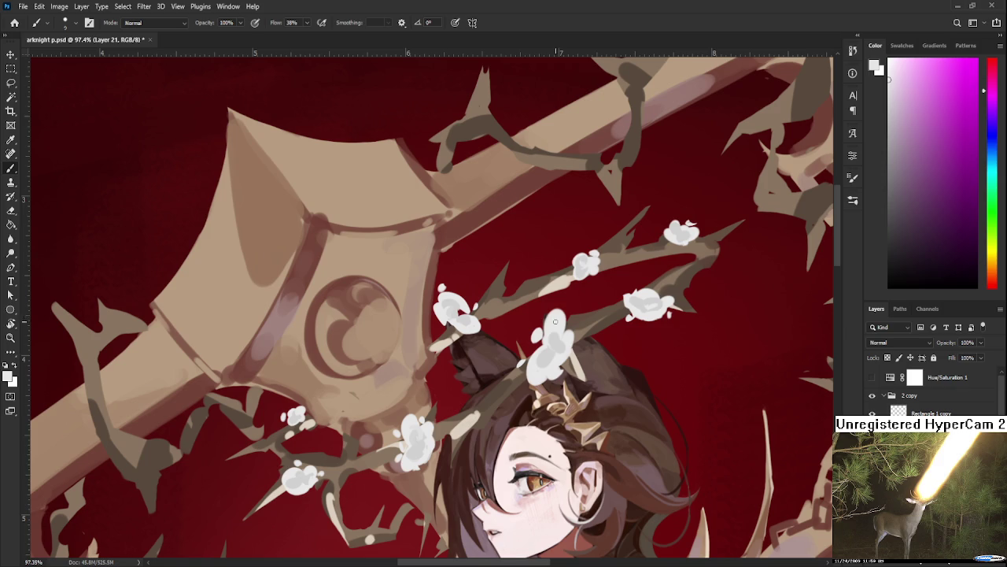
{"action": "key", "text": "l"}
{"action": "left_click_drag", "start_coordinate": [496, 311], "coordinate": [512, 336]}
{"action": "key", "text": "ctrl+t"}
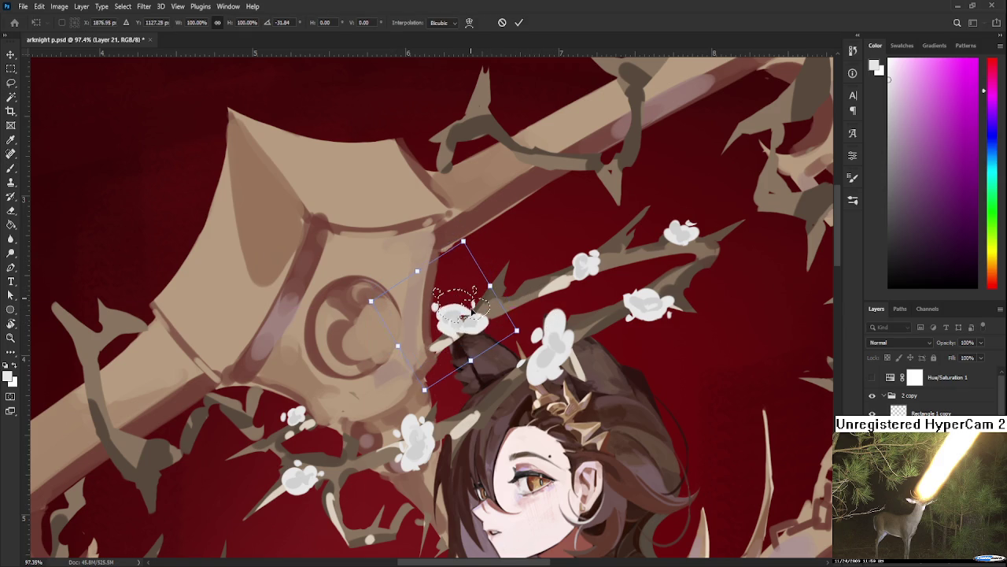
{"action": "key", "text": "Return"}
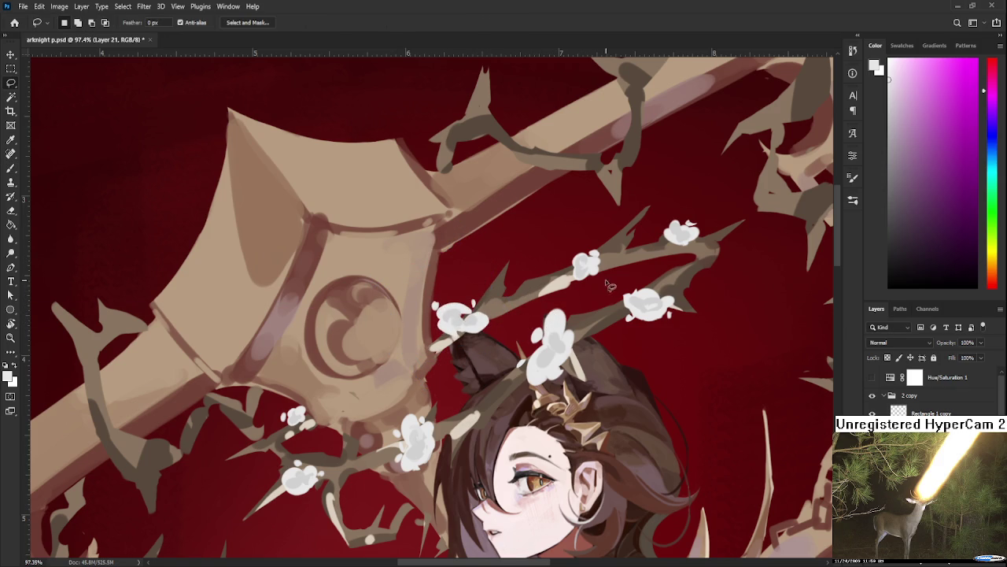
{"action": "scroll", "coordinate": [561, 352], "scroll_direction": "down", "scroll_amount": 1}
- Touch up the rotated blossom cluster, alternating Eraser and Brush
{"action": "key", "text": "e"}
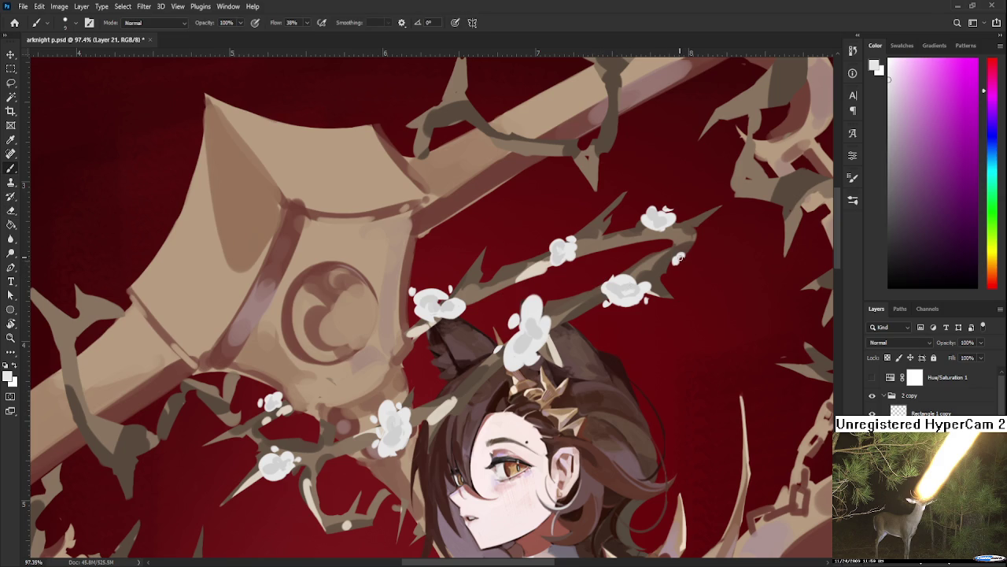
{"action": "key", "text": "b"}
{"action": "scroll", "coordinate": [731, 294], "scroll_direction": "down", "scroll_amount": 3}
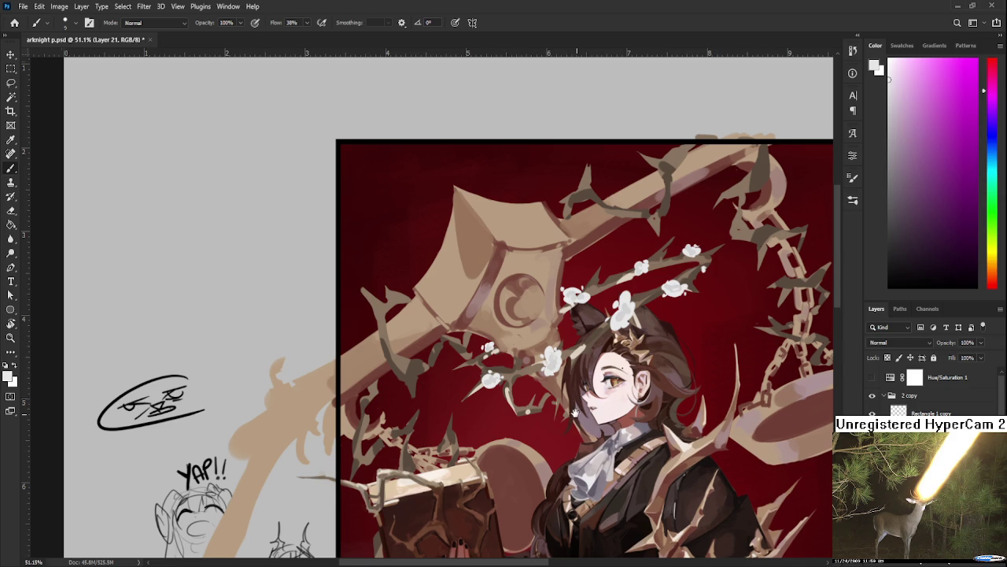
{"action": "key", "text": "e"}
{"action": "left_click_drag", "start_coordinate": [537, 405], "coordinate": [474, 366]}
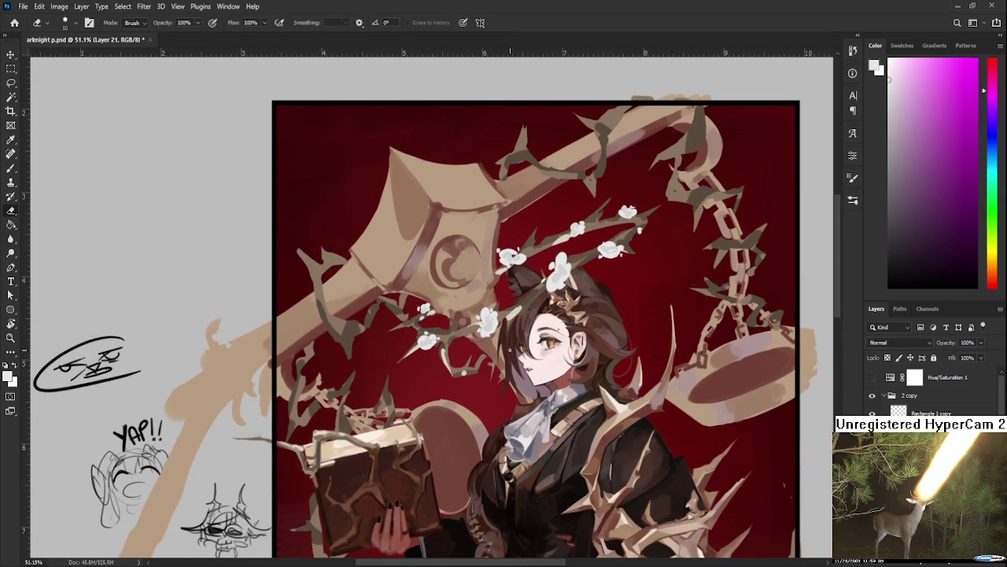
- Add a tiny white bud on the lower thorn branch left of the character's face
{"action": "key", "text": "b"}
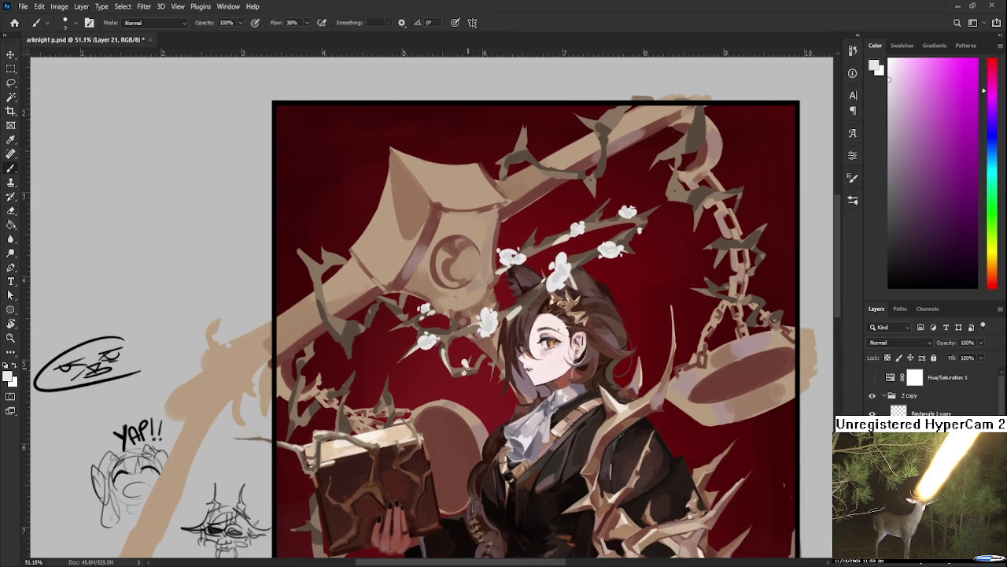
{"action": "key", "text": "e"}
{"action": "key", "text": "b"}
{"action": "key", "text": "e"}
{"action": "key", "text": "b"}
{"action": "key", "text": "e"}
{"action": "key", "text": "b"}
{"action": "key", "text": "e"}
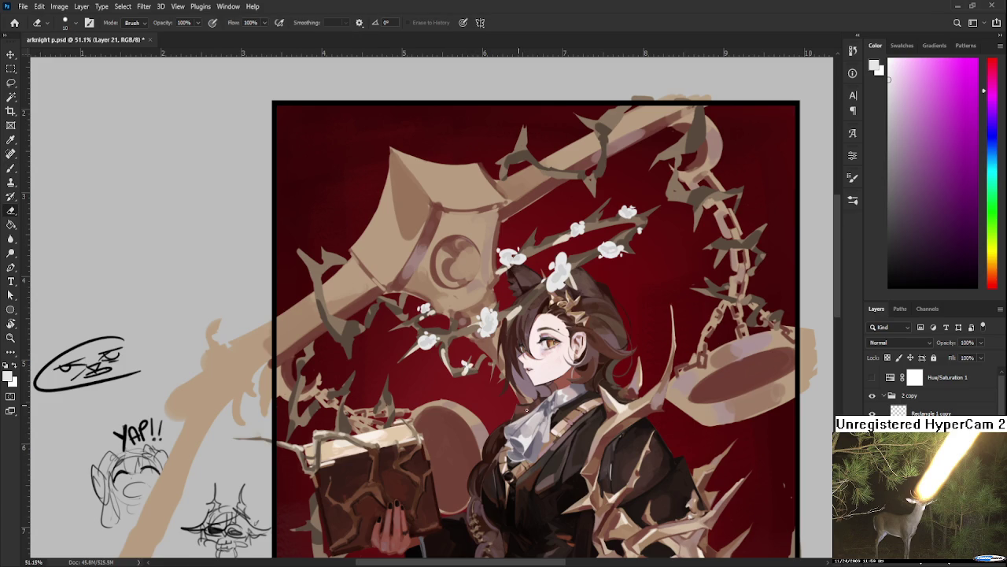
{"action": "left_click_drag", "start_coordinate": [639, 435], "coordinate": [630, 317]}
- Save the illustration with Ctrl+S
{"action": "scroll", "coordinate": [630, 317], "scroll_direction": "down", "scroll_amount": 3}
{"action": "scroll", "coordinate": [627, 308], "scroll_direction": "down", "scroll_amount": 2}
{"action": "key", "text": "ctrl+s"}
{"action": "scroll", "coordinate": [472, 303], "scroll_direction": "up", "scroll_amount": 1}
{"action": "scroll", "coordinate": [495, 315], "scroll_direction": "up", "scroll_amount": 1}
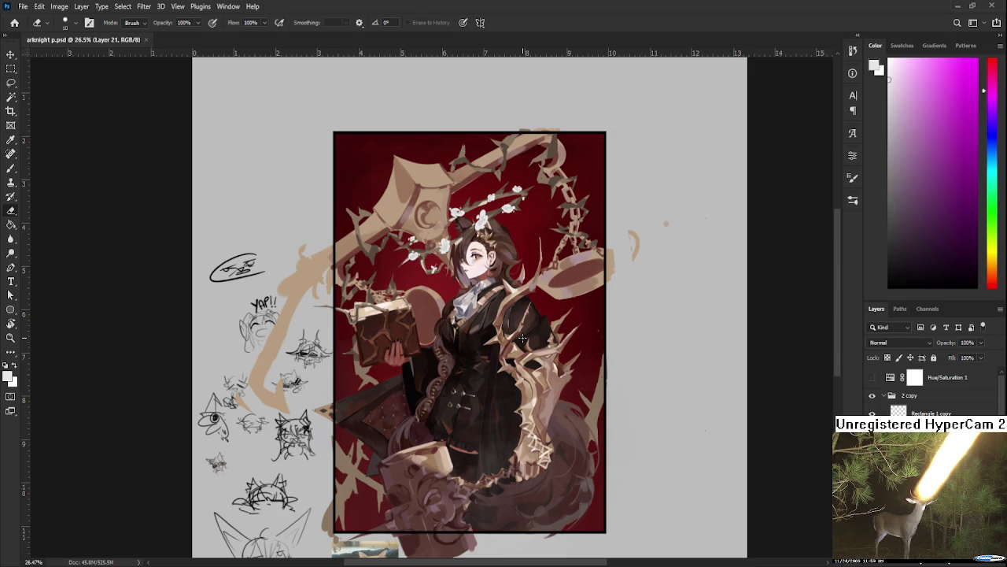
- Zoom out and toggle the Hue/Saturation 1 layer to check the whole canvas in greyscale
{"action": "scroll", "coordinate": [522, 338], "scroll_direction": "down", "scroll_amount": 1}
{"action": "scroll", "coordinate": [508, 311], "scroll_direction": "down", "scroll_amount": 1}
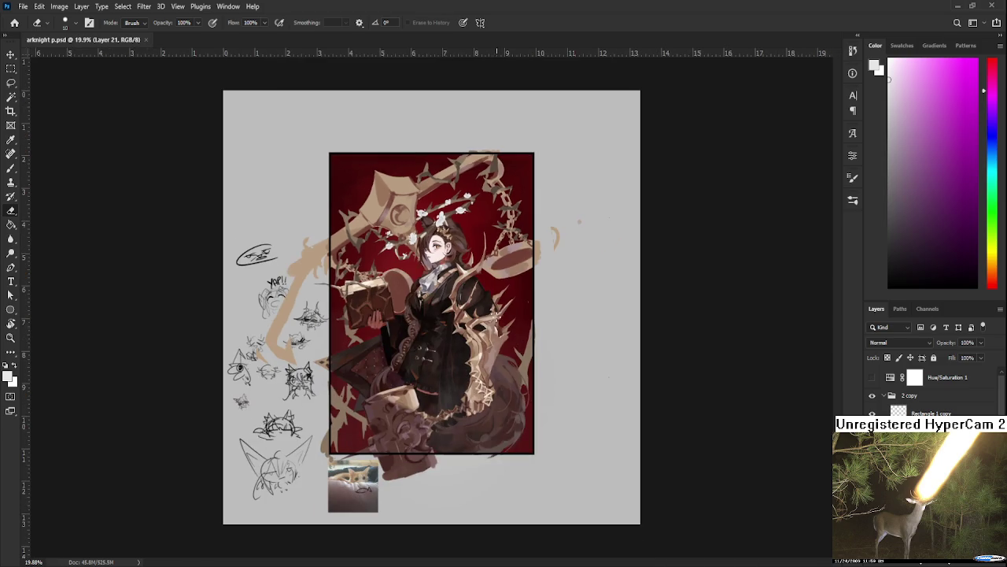
{"action": "scroll", "coordinate": [492, 284], "scroll_direction": "down", "scroll_amount": 1}
{"action": "scroll", "coordinate": [429, 303], "scroll_direction": "up", "scroll_amount": 2}
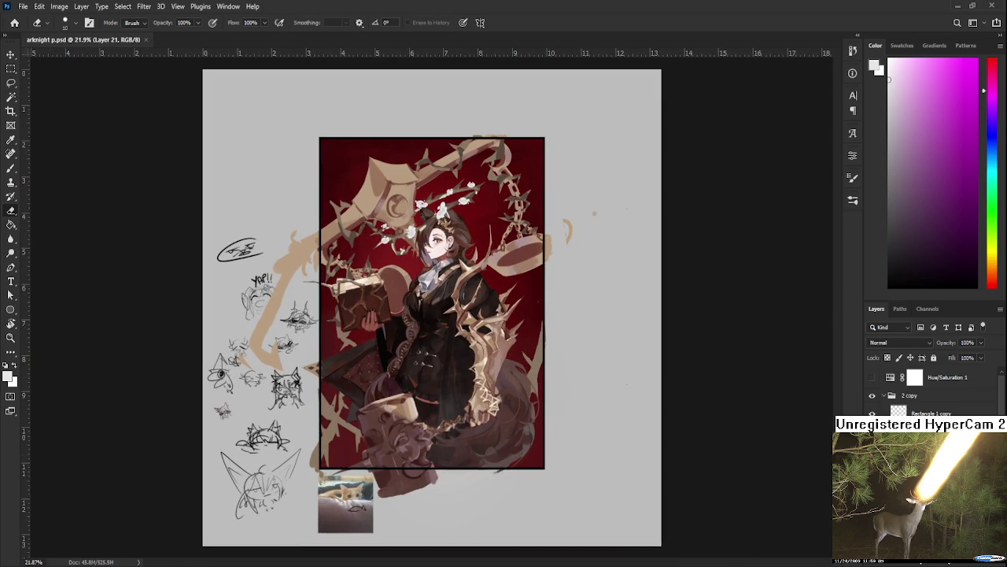
{"action": "left_click", "coordinate": [872, 377]}
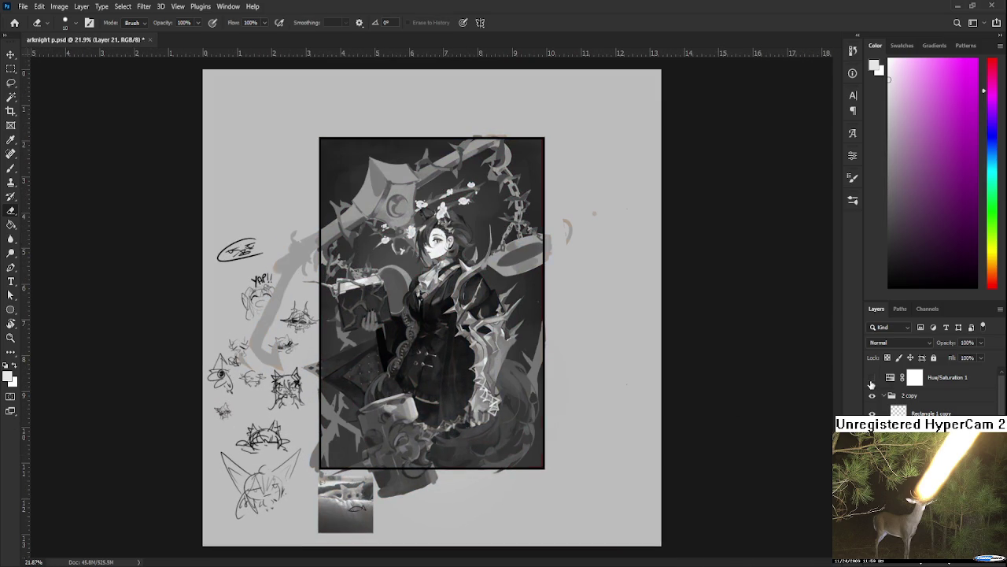
{"action": "left_click", "coordinate": [872, 378]}
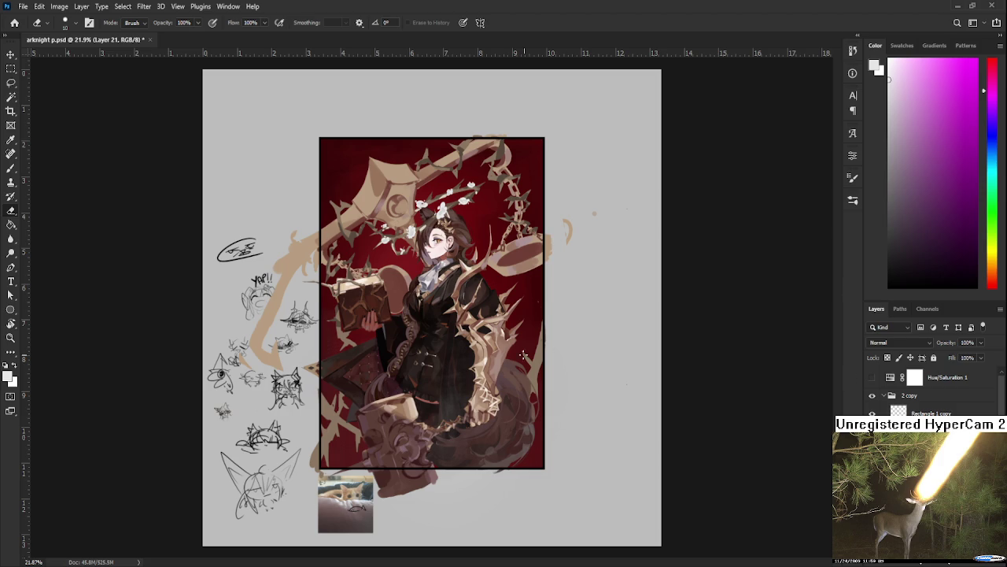
- Sample a dark brown from the book cover and enlarge the brush
{"action": "scroll", "coordinate": [419, 337], "scroll_direction": "up", "scroll_amount": 2}
{"action": "scroll", "coordinate": [607, 295], "scroll_direction": "down", "scroll_amount": 2}
{"action": "scroll", "coordinate": [608, 296], "scroll_direction": "up", "scroll_amount": 2}
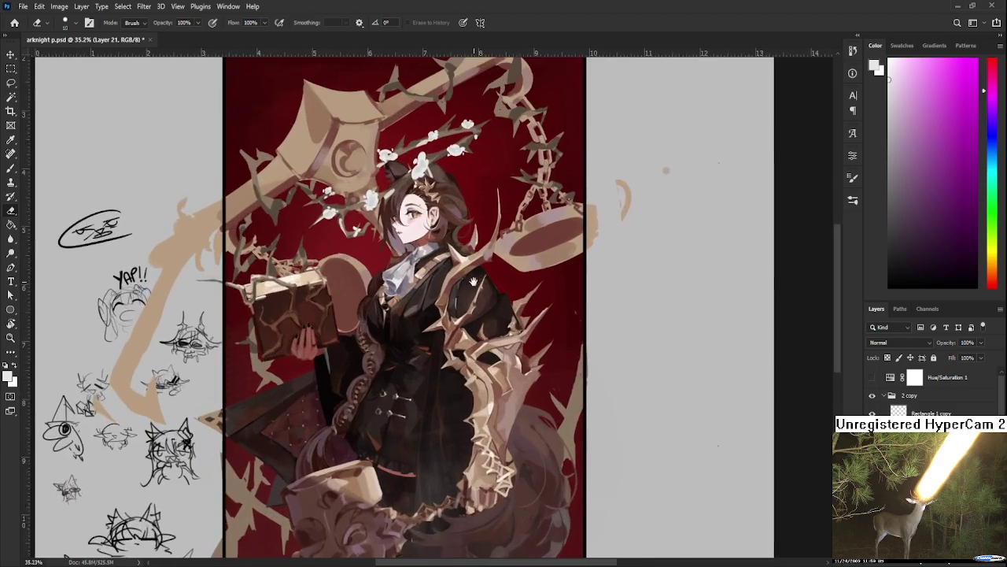
{"action": "scroll", "coordinate": [312, 267], "scroll_direction": "down", "scroll_amount": 1}
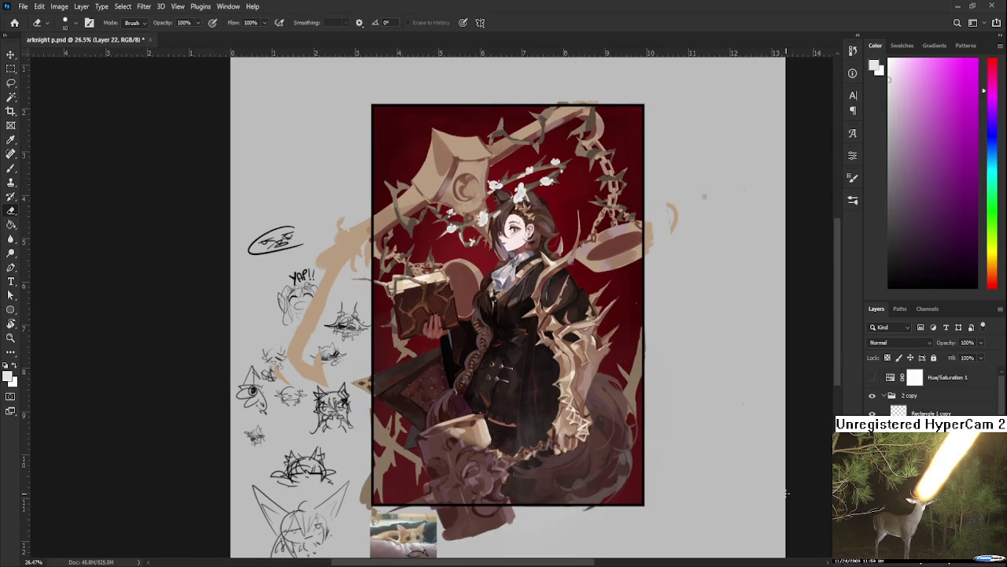
{"action": "key", "text": "b"}
{"action": "left_click", "coordinate": [414, 224], "text": "alt"}
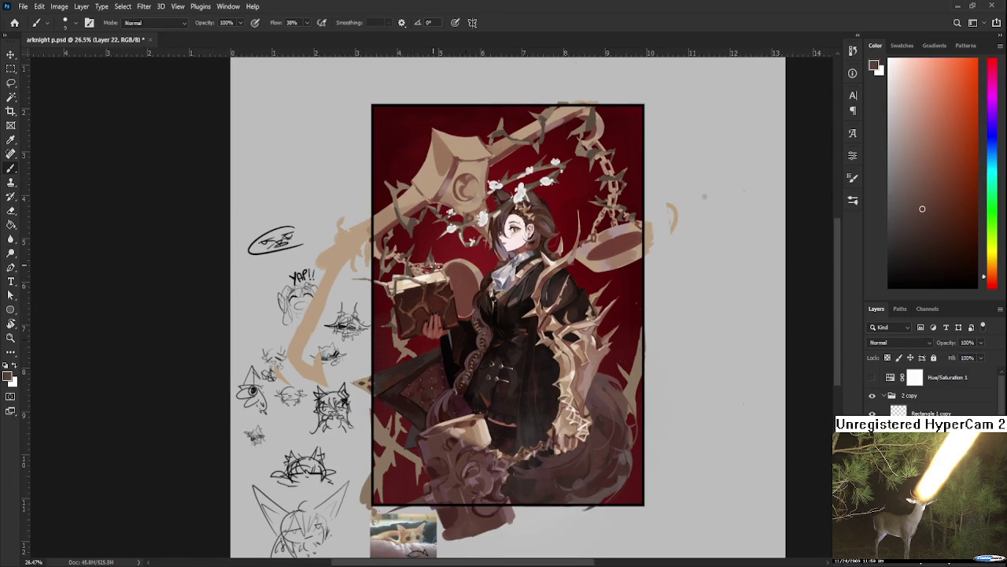
{"action": "scroll", "coordinate": [402, 278], "scroll_direction": "up", "scroll_amount": 3}
{"action": "left_click", "coordinate": [386, 283], "text": "alt"}
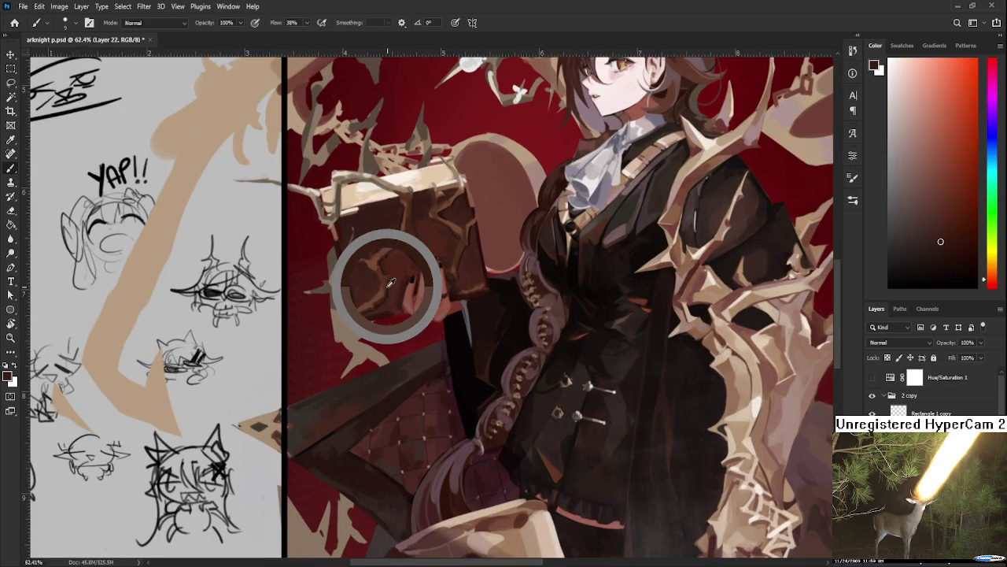
{"action": "scroll", "coordinate": [648, 346], "scroll_direction": "down", "scroll_amount": 2}
{"action": "key", "text": "]"}
{"action": "key", "text": "]"}
{"action": "key", "text": "]"}
- Paint a thick dark brown diagonal branch across the lower right, retrying until the angle fits
{"action": "left_click", "coordinate": [782, 349]}
{"action": "mouse_move", "coordinate": [782, 349]}
{"action": "left_mouse_down"}
{"action": "mouse_move", "coordinate": [587, 547]}
{"action": "mouse_move", "coordinate": [430, 508]}
{"action": "left_mouse_up"}
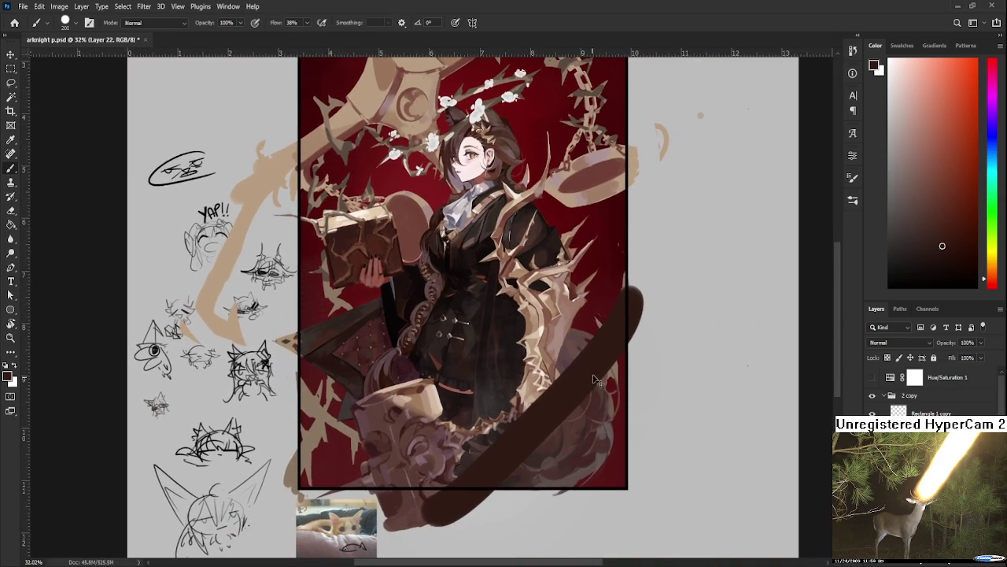
{"action": "key", "text": "ctrl+z"}
{"action": "left_click_drag", "start_coordinate": [661, 292], "coordinate": [492, 497]}
{"action": "key", "text": "ctrl+z"}
{"action": "left_click", "coordinate": [669, 307], "text": "alt"}
{"action": "left_click_drag", "start_coordinate": [669, 307], "coordinate": [477, 496]}
{"action": "key", "text": "ctrl+z"}
{"action": "left_click", "coordinate": [610, 299], "text": "alt"}
{"action": "left_click_drag", "start_coordinate": [610, 300], "coordinate": [472, 486]}
{"action": "key", "text": "ctrl+z"}
{"action": "left_click_drag", "start_coordinate": [653, 291], "coordinate": [480, 504]}
{"action": "key", "text": "ctrl+z"}
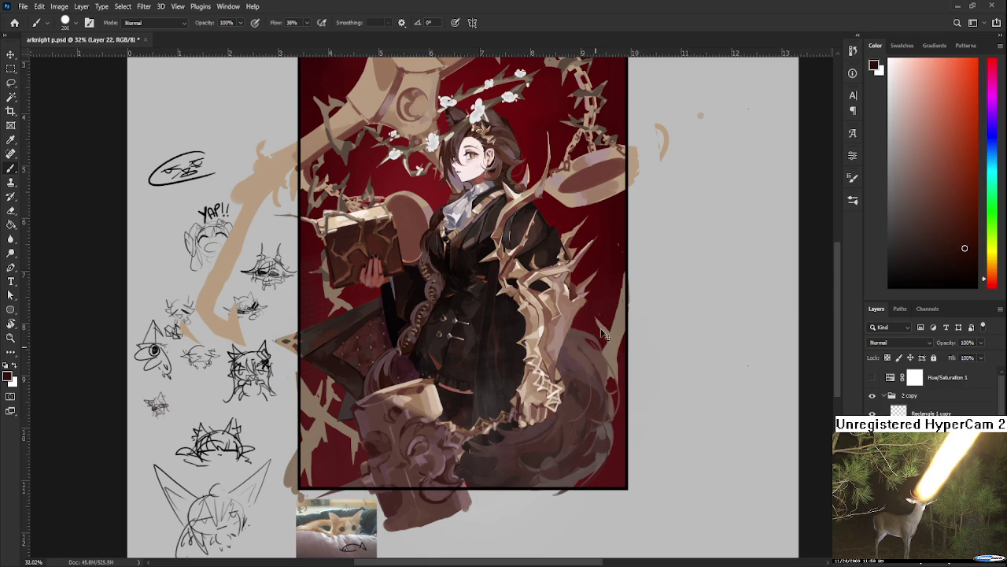
{"action": "left_click_drag", "start_coordinate": [653, 323], "coordinate": [457, 516]}
{"action": "key", "text": "ctrl+z"}
{"action": "left_click_drag", "start_coordinate": [681, 311], "coordinate": [441, 520]}
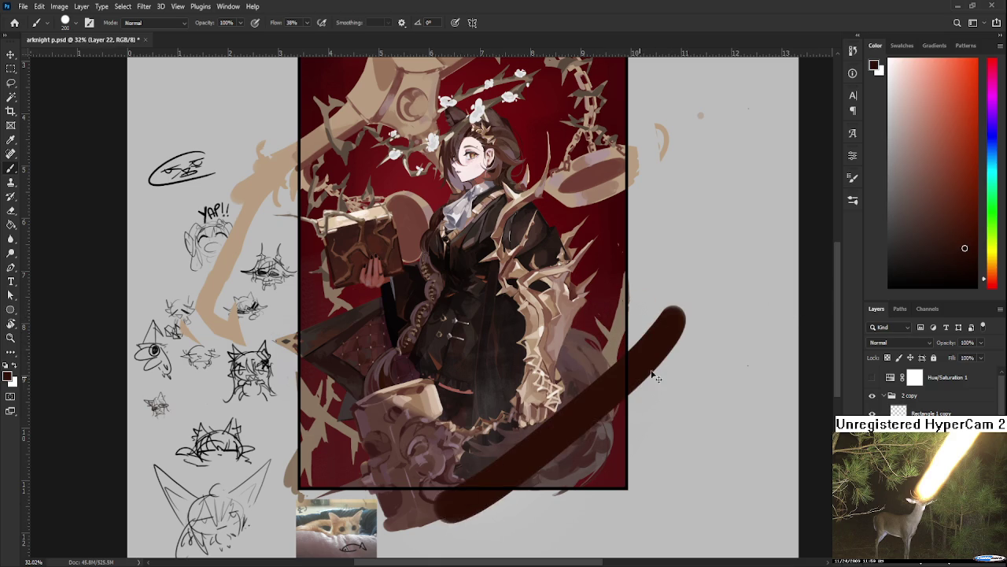
{"action": "key", "text": "ctrl+z"}
{"action": "left_click_drag", "start_coordinate": [696, 307], "coordinate": [429, 524]}
{"action": "key", "text": "ctrl+z"}
{"action": "left_click_drag", "start_coordinate": [692, 319], "coordinate": [437, 531]}
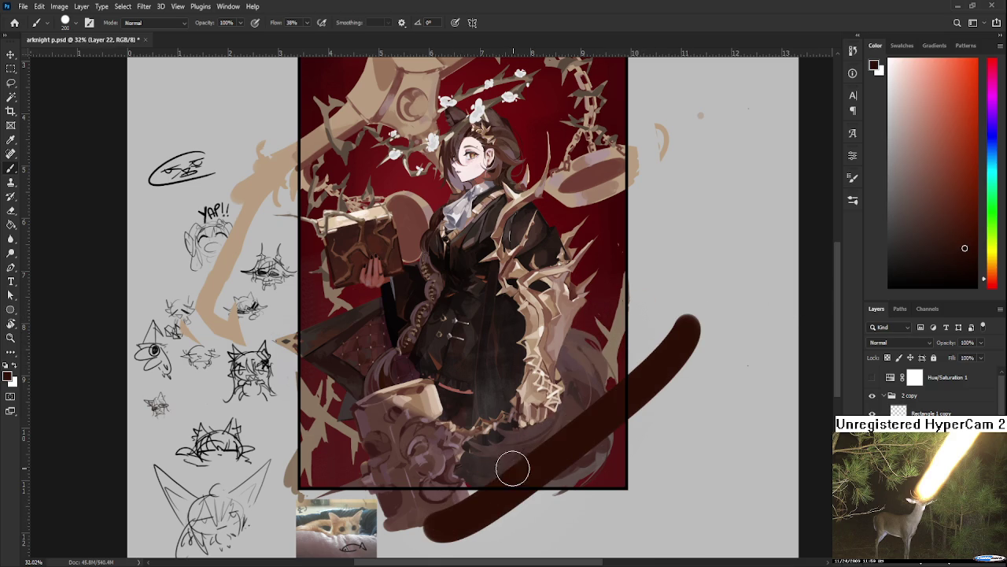
- Shrink the brush and add thin dark thorn strokes along the branch
{"action": "key", "text": "bracketleft"}
{"action": "key", "text": "bracketleft"}
{"action": "key", "text": "bracketleft"}
{"action": "left_click_drag", "start_coordinate": [513, 465], "coordinate": [511, 414]}
{"action": "left_click_drag", "start_coordinate": [518, 461], "coordinate": [508, 386]}
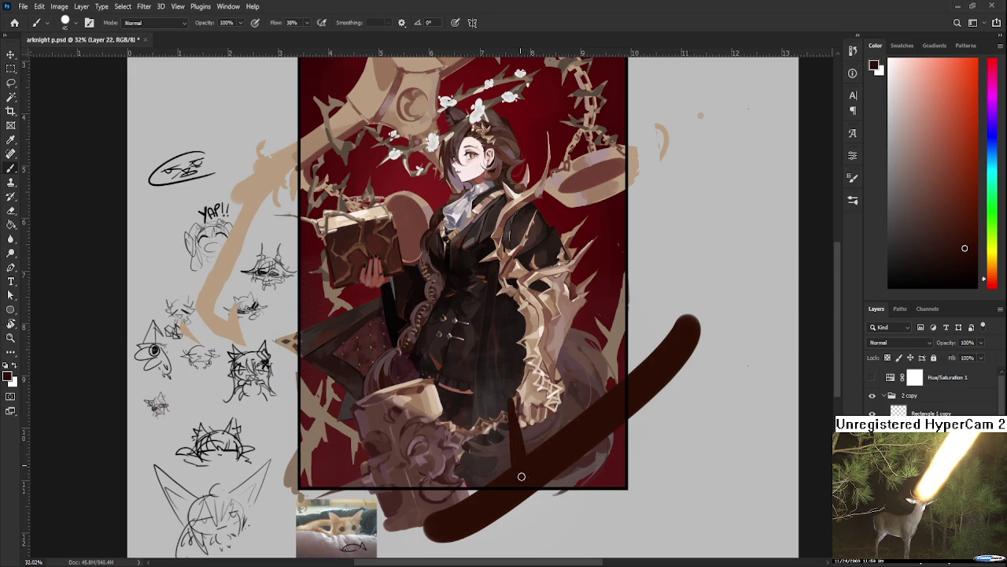
{"action": "key", "text": "e"}
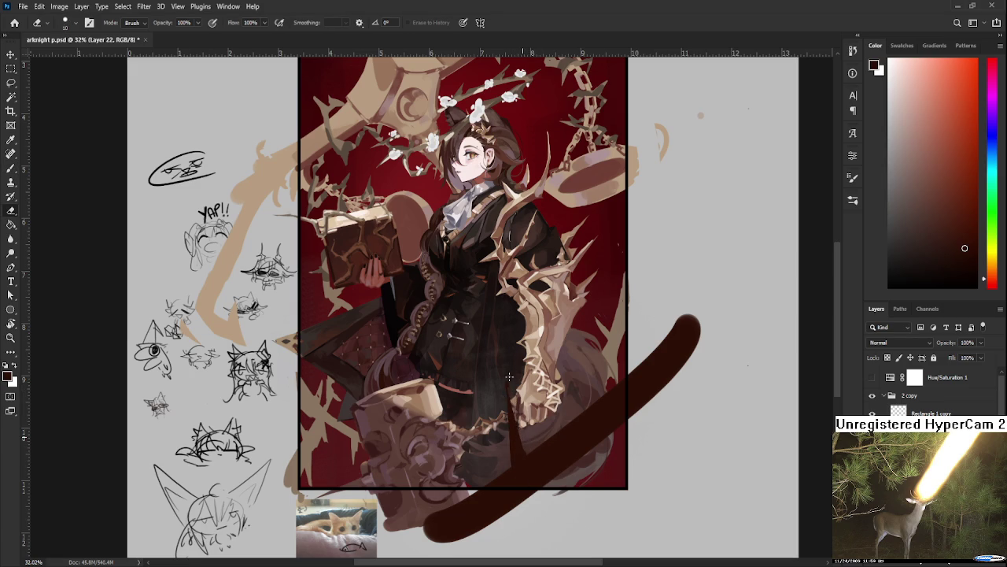
{"action": "key", "text": "b"}
{"action": "key", "text": "e"}
{"action": "scroll", "coordinate": [365, 424], "scroll_direction": "down", "scroll_amount": 2}
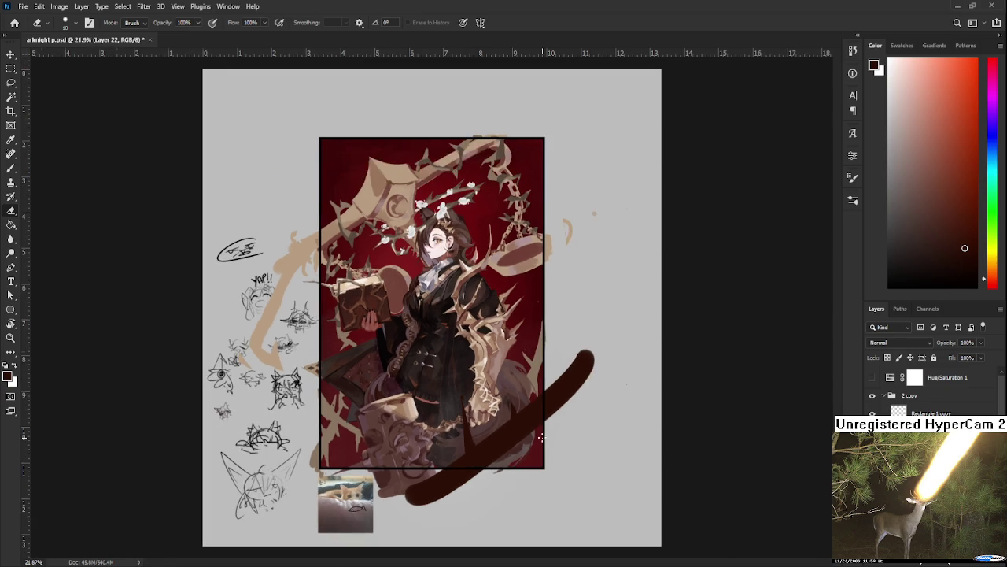
- Erase the dark branch's lower end and soften its upper edge
{"action": "key", "text": "b"}
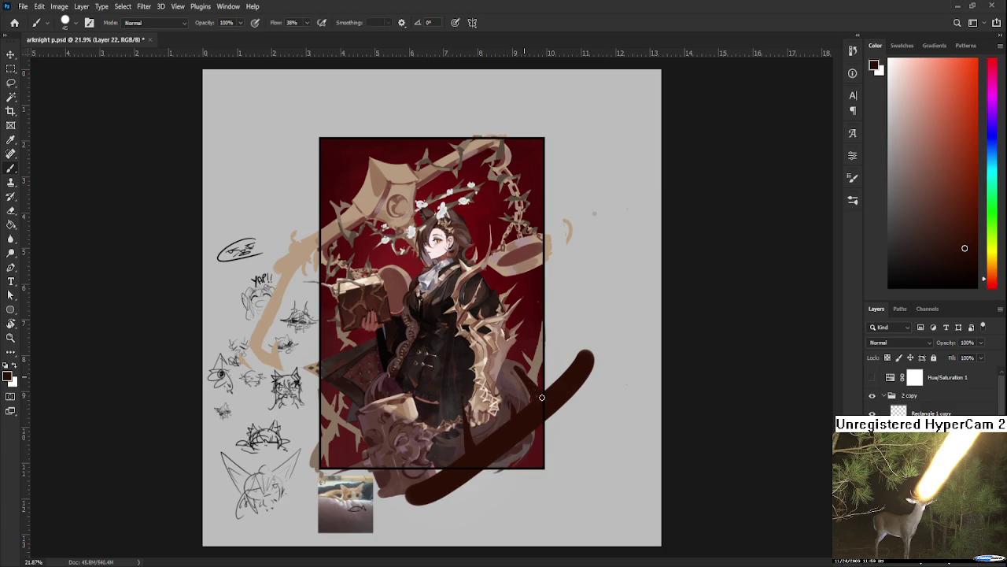
{"action": "key", "text": "e"}
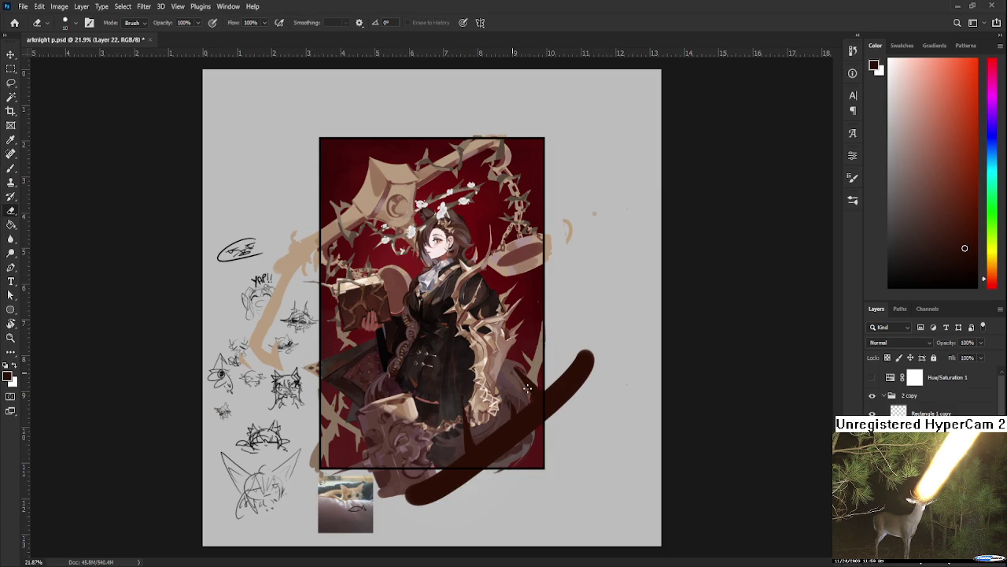
{"action": "key", "text": "b"}
{"action": "key", "text": "e"}
{"action": "mouse_move", "coordinate": [467, 481]}
{"action": "left_mouse_down"}
{"action": "mouse_move", "coordinate": [417, 503]}
{"action": "mouse_move", "coordinate": [486, 470]}
{"action": "left_mouse_up"}
{"action": "mouse_move", "coordinate": [520, 437]}
{"action": "left_mouse_down"}
{"action": "mouse_move", "coordinate": [580, 387]}
{"action": "mouse_move", "coordinate": [592, 362]}
{"action": "left_mouse_up"}
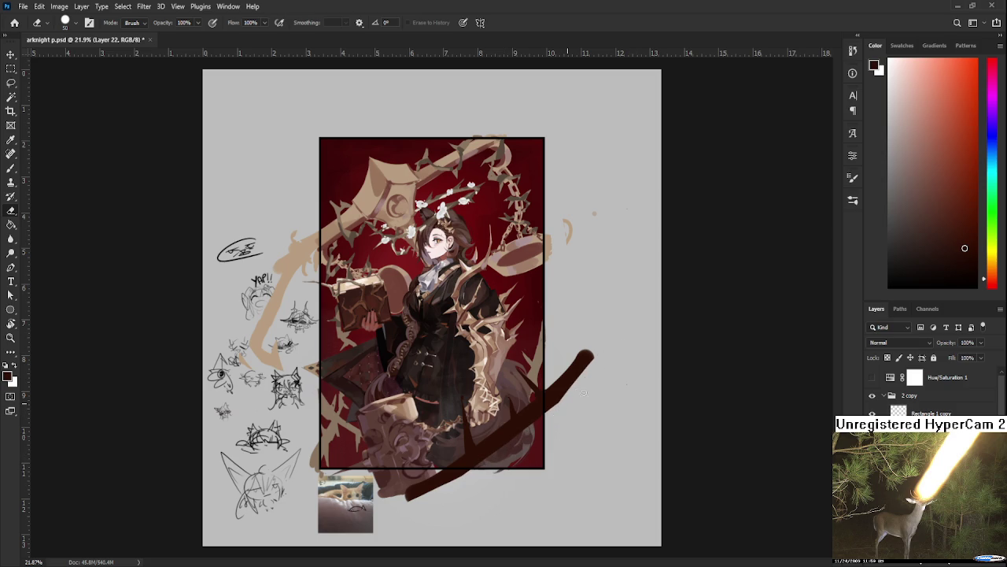
{"action": "key", "text": "b"}
{"action": "left_click_drag", "start_coordinate": [499, 453], "coordinate": [504, 481]}
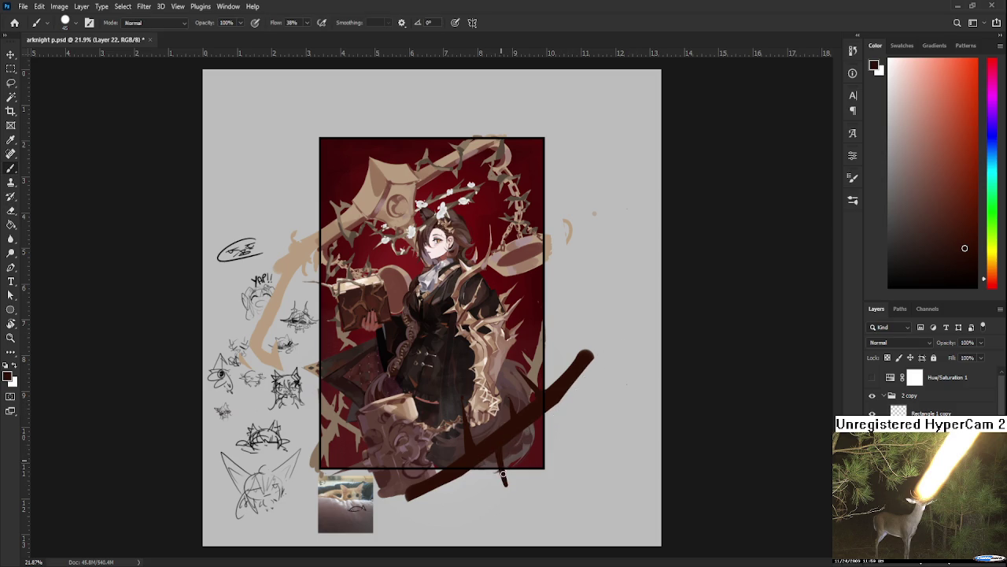
{"action": "key", "text": "ctrl+z"}
- Alternate between Eraser and Brush to refine the dark branch
{"action": "key", "text": "e"}
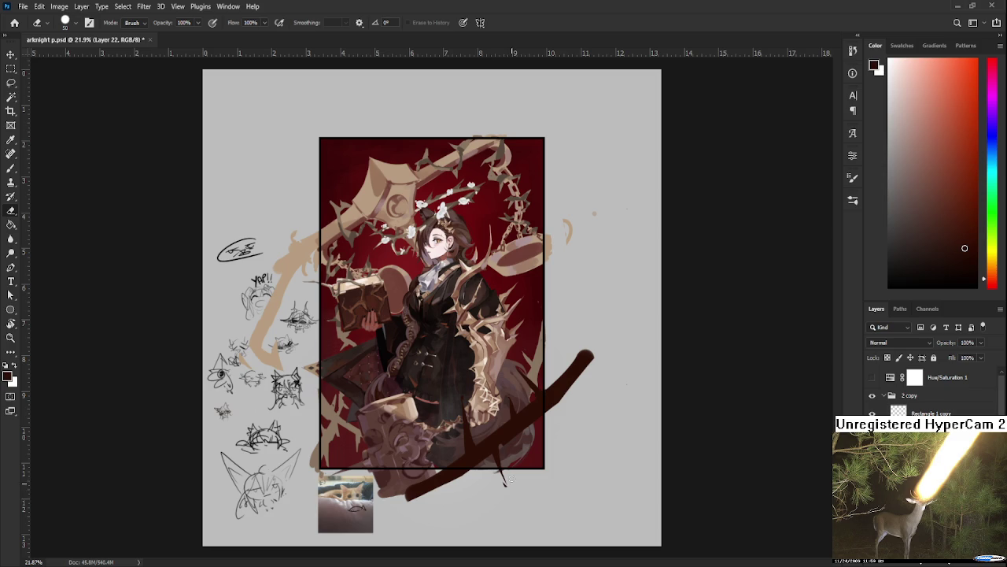
{"action": "key", "text": "b"}
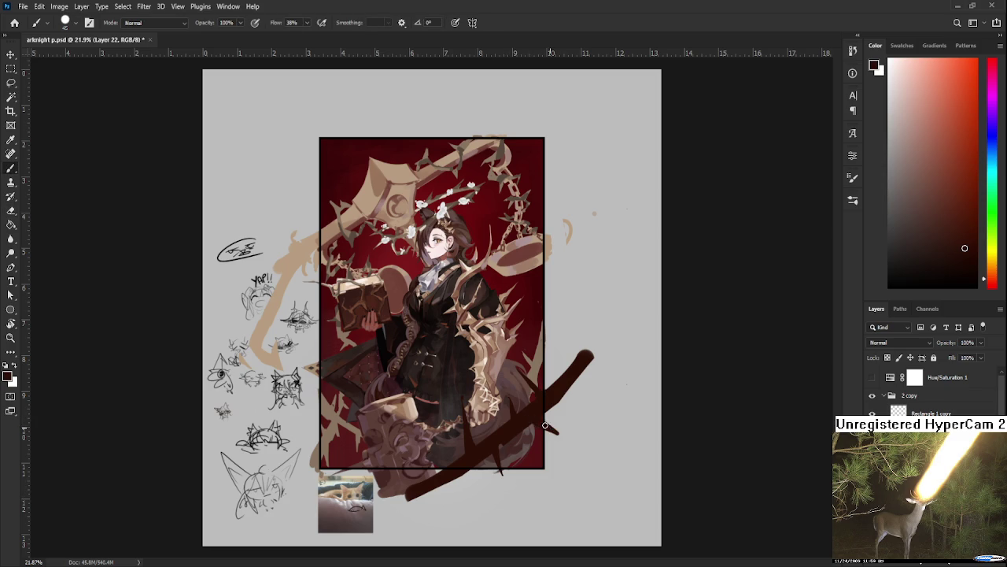
{"action": "key", "text": "e"}
{"action": "key", "text": "b"}
{"action": "key", "text": "e"}
{"action": "key", "text": "b"}
{"action": "key", "text": "e"}
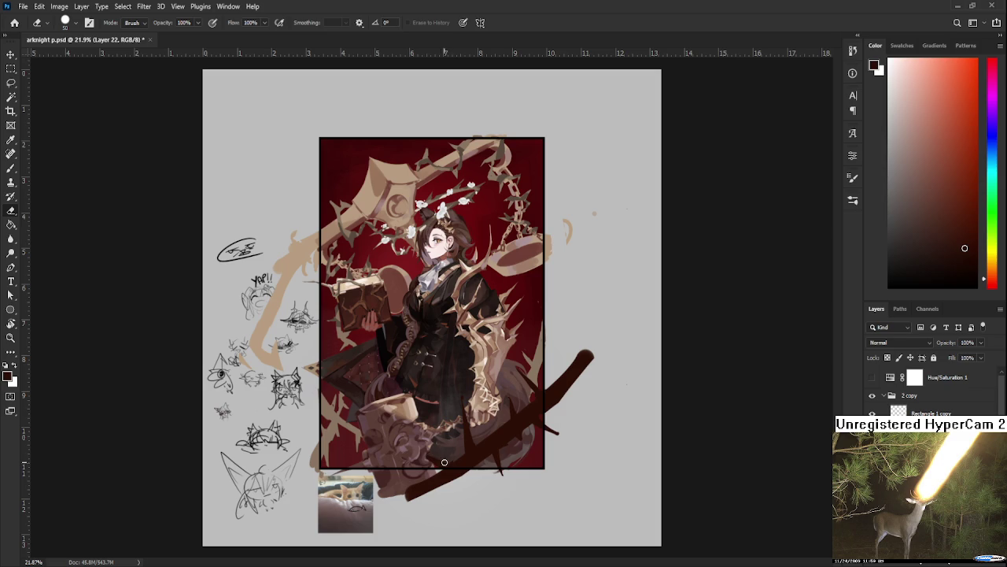
{"action": "key", "text": "b"}
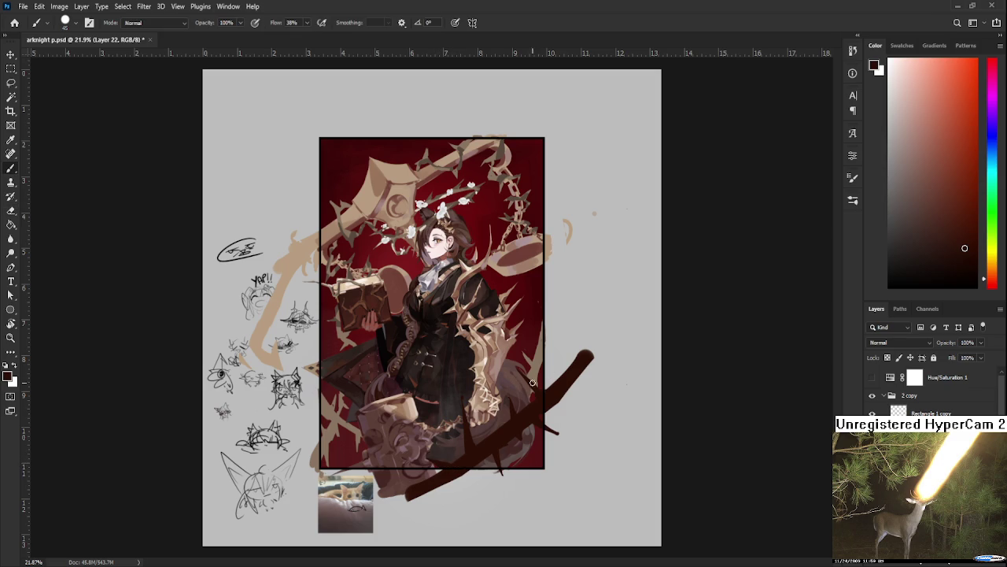
{"action": "key", "text": "e"}
{"action": "key", "text": "b"}
- Paint thin thorn spikes beside the branch at the frame edge, then lighten them
{"action": "left_click_drag", "start_coordinate": [544, 343], "coordinate": [565, 370]}
{"action": "key", "text": "e"}
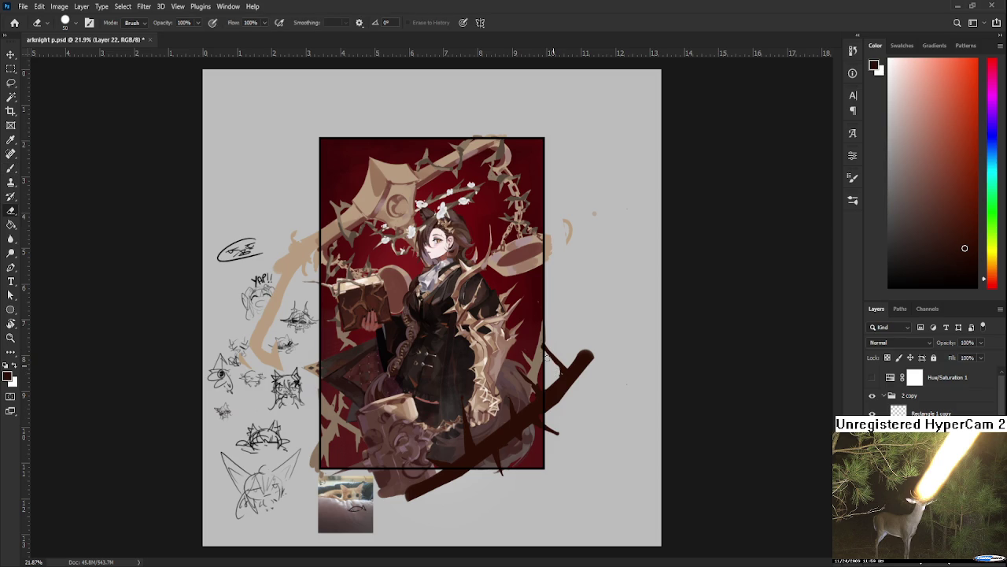
{"action": "left_click_drag", "start_coordinate": [545, 347], "coordinate": [563, 362]}
{"action": "key", "text": "b"}
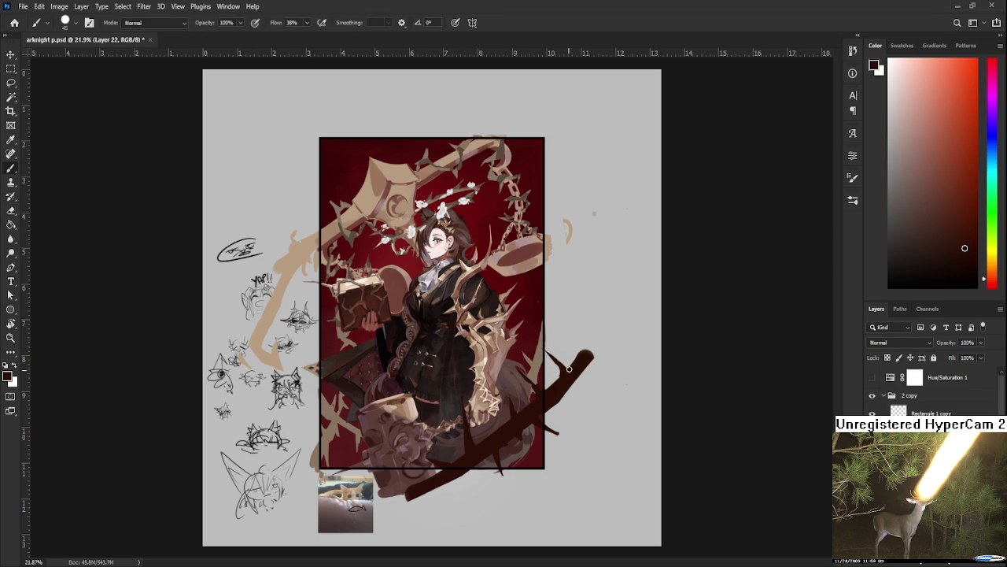
{"action": "key", "text": "e"}
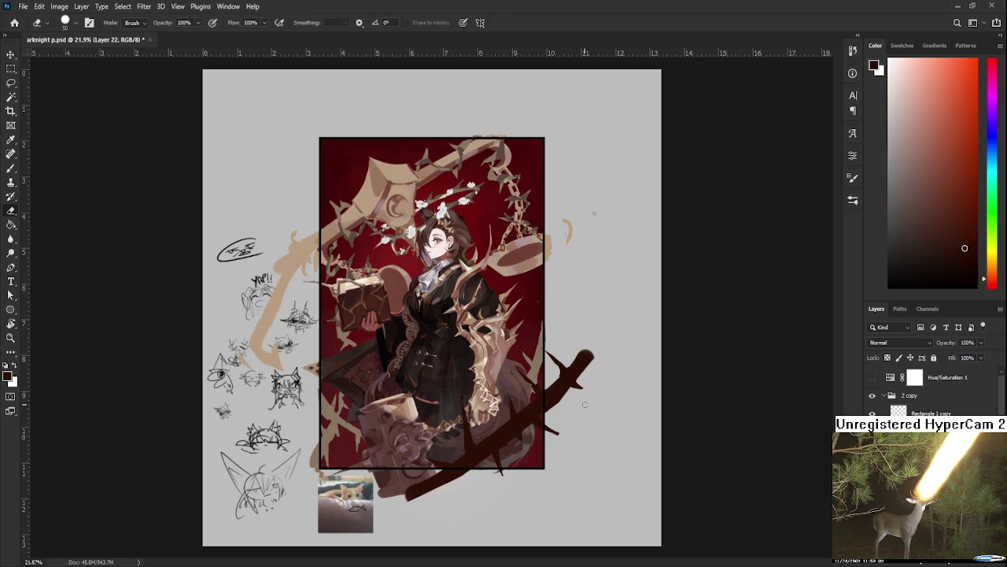
- Paint and erase extra sharp thorn spikes along the dark lower-right branch, switching between brush and eraser
{"action": "key", "text": "b"}
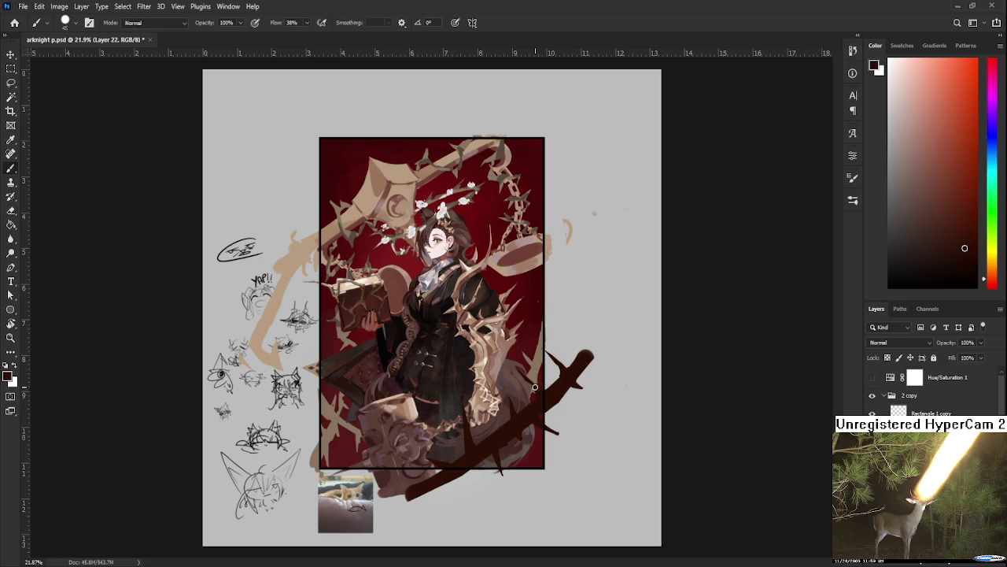
{"action": "key", "text": "e"}
{"action": "key", "text": "b"}
{"action": "key", "text": "e"}
{"action": "key", "text": "b"}
{"action": "key", "text": "e"}
{"action": "key", "text": "b"}
{"action": "key", "text": "e"}
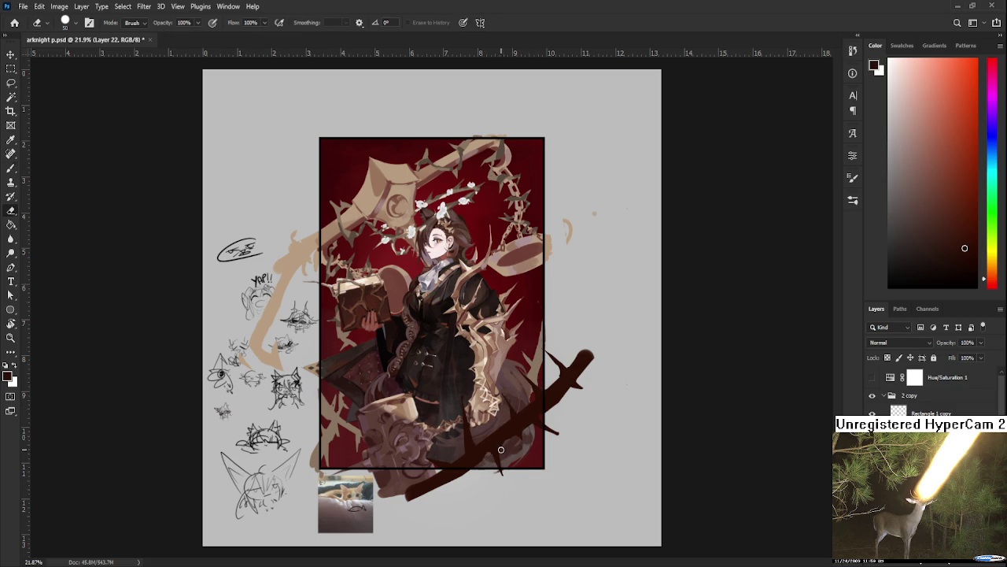
{"action": "key", "text": "b"}
{"action": "key", "text": "e"}
{"action": "key", "text": "b"}
{"action": "key", "text": "e"}
{"action": "key", "text": "b"}
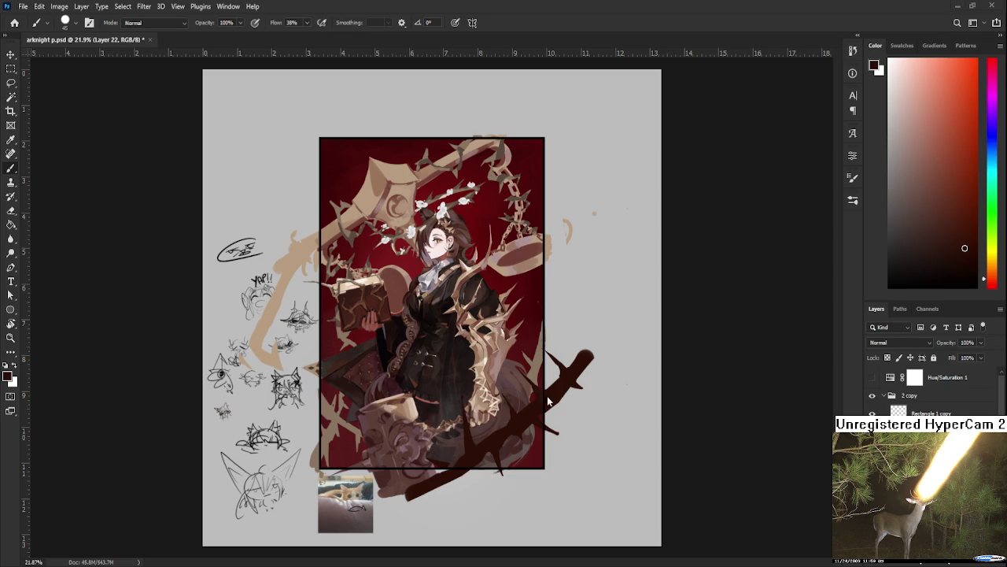
{"action": "key", "text": "e"}
{"action": "key", "text": "b"}
{"action": "key", "text": "e"}
{"action": "key", "text": "b"}
{"action": "key", "text": "e"}
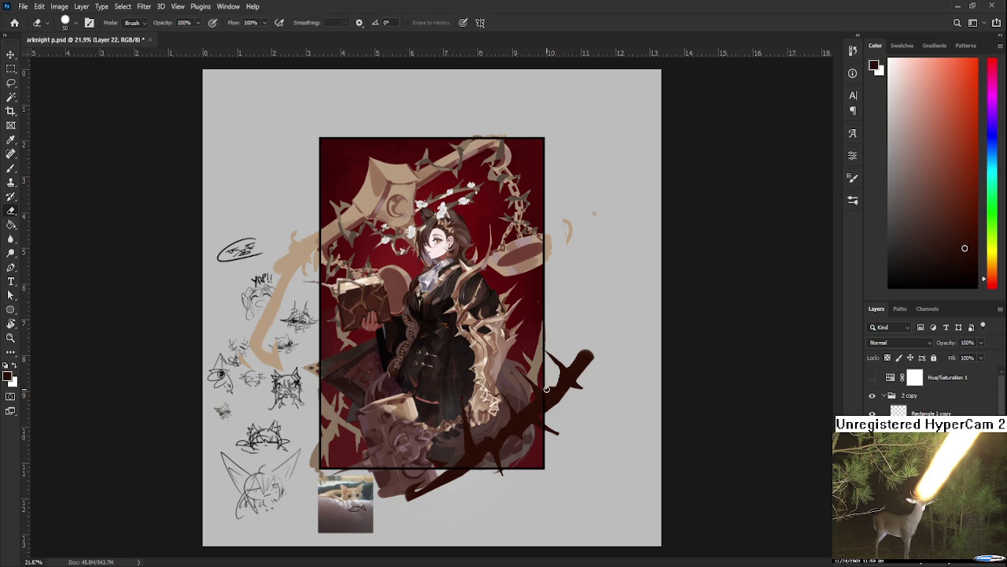
{"action": "key", "text": "b"}
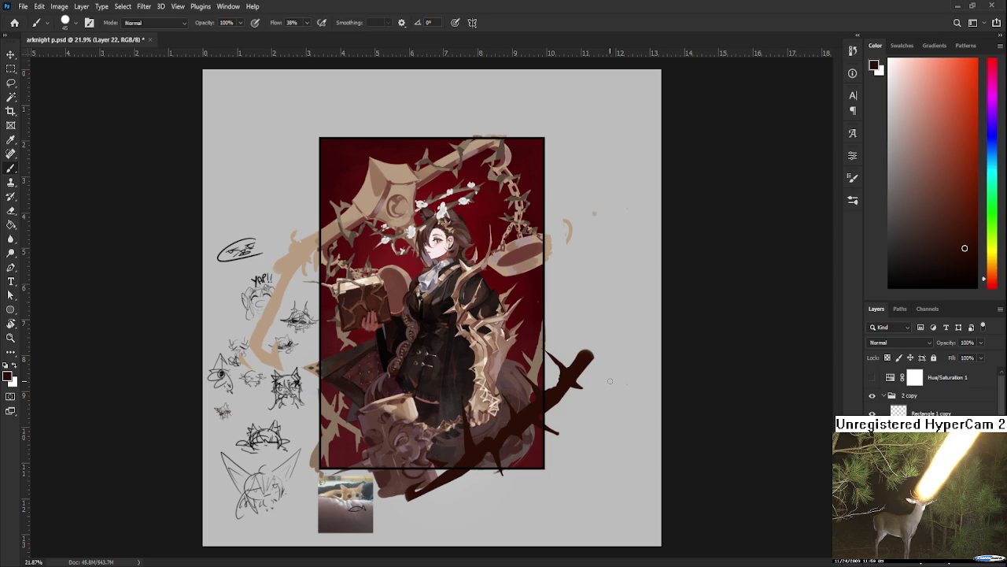
- Reshape the branch's thorns with alternating brush and eraser strokes so its ends look more jagged
{"action": "left_click_drag", "start_coordinate": [548, 385], "coordinate": [556, 393]}
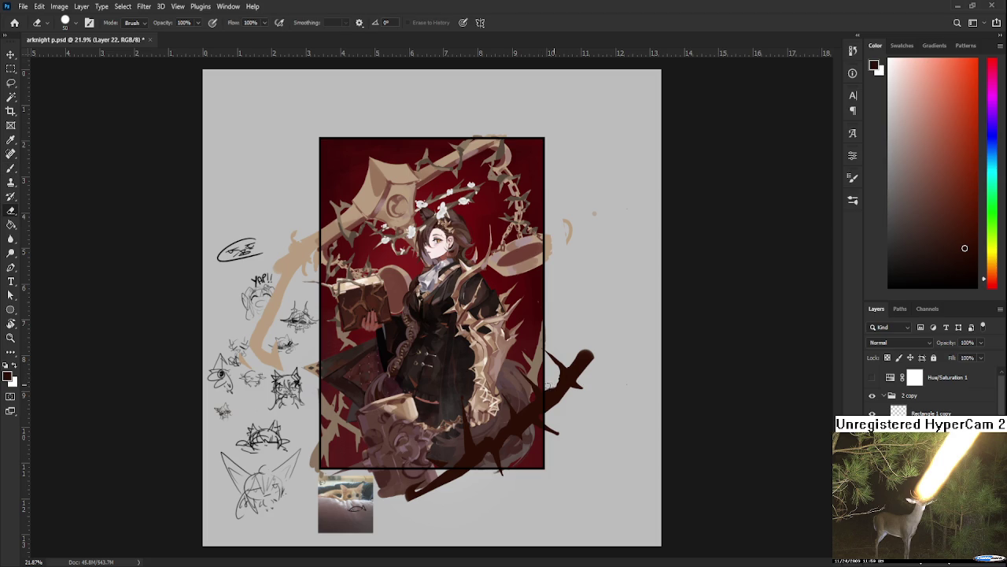
{"action": "key", "text": "e"}
{"action": "left_click_drag", "start_coordinate": [556, 385], "coordinate": [556, 383]}
{"action": "key", "text": "b"}
{"action": "left_click_drag", "start_coordinate": [577, 364], "coordinate": [580, 356]}
{"action": "key", "text": "e"}
{"action": "key", "text": "b"}
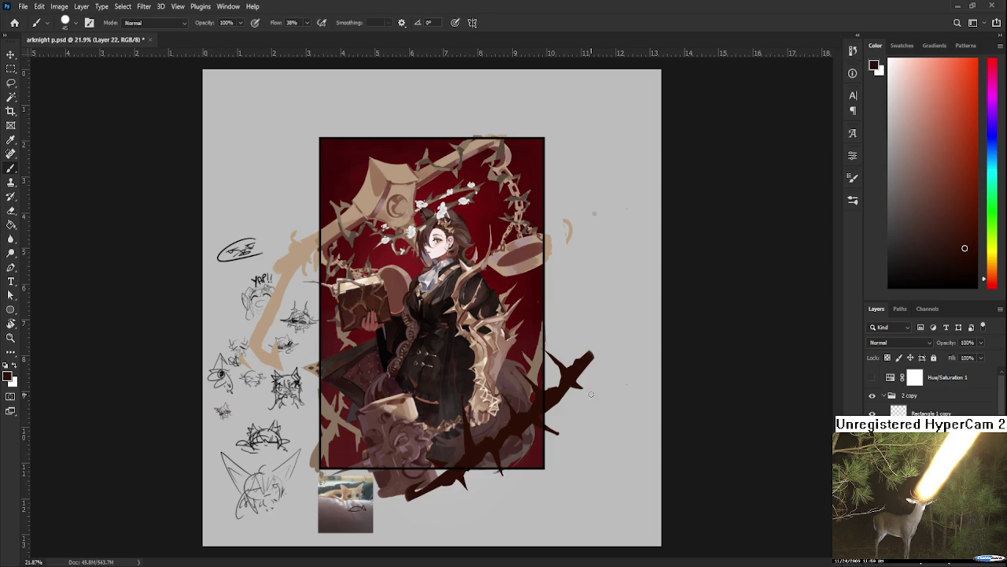
{"action": "key", "text": "ctrl+t"}
- Enlarge the dark branch to 133%, tilt it about -15° and shift it down-right
{"action": "mouse_move", "coordinate": [628, 367]}
{"action": "left_mouse_down"}
{"action": "mouse_move", "coordinate": [583, 312]}
{"action": "mouse_move", "coordinate": [581, 279]}
{"action": "mouse_move", "coordinate": [575, 315]}
{"action": "mouse_move", "coordinate": [581, 259]}
{"action": "left_mouse_up"}
{"action": "left_click_drag", "start_coordinate": [567, 331], "coordinate": [566, 364]}
{"action": "left_click_drag", "start_coordinate": [636, 315], "coordinate": [639, 332]}
{"action": "key", "text": "Return"}
- Erase and repaint the branch edge where it overlaps the character's lower body
{"action": "key", "text": "e"}
{"action": "left_click_drag", "start_coordinate": [441, 470], "coordinate": [424, 472]}
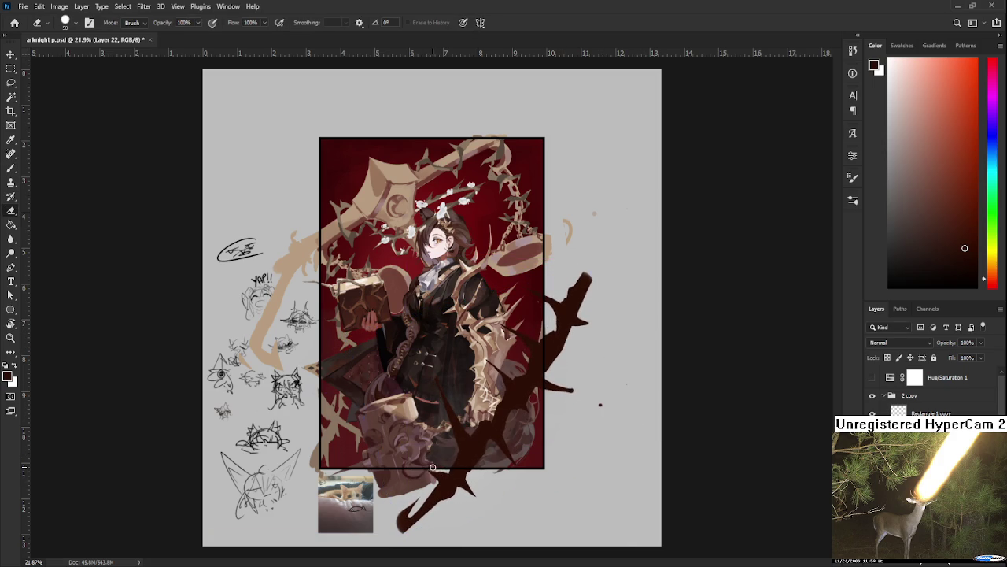
{"action": "key", "text": "b"}
{"action": "left_click_drag", "start_coordinate": [447, 474], "coordinate": [428, 463]}
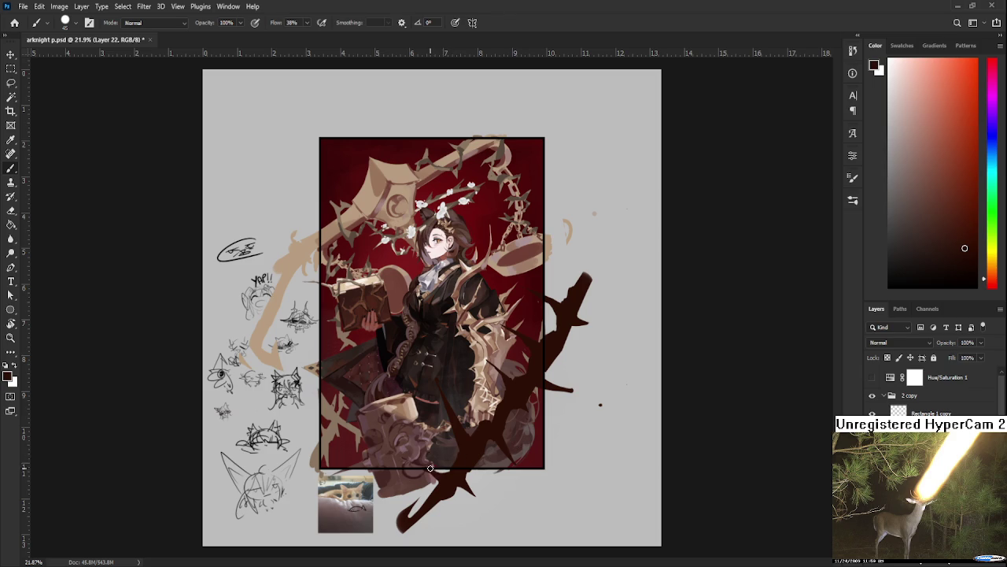
{"action": "key", "text": "e"}
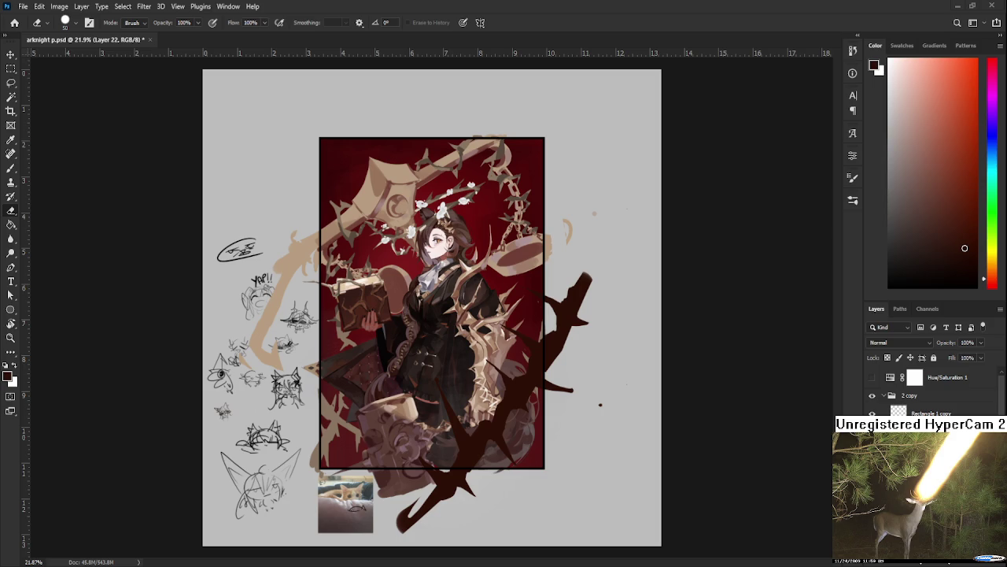
{"action": "scroll", "coordinate": [466, 376], "scroll_direction": "up", "scroll_amount": 1}
- Warp the thorn branch so its right-hand side bends into a new curve
{"action": "scroll", "coordinate": [466, 375], "scroll_direction": "up", "scroll_amount": 1}
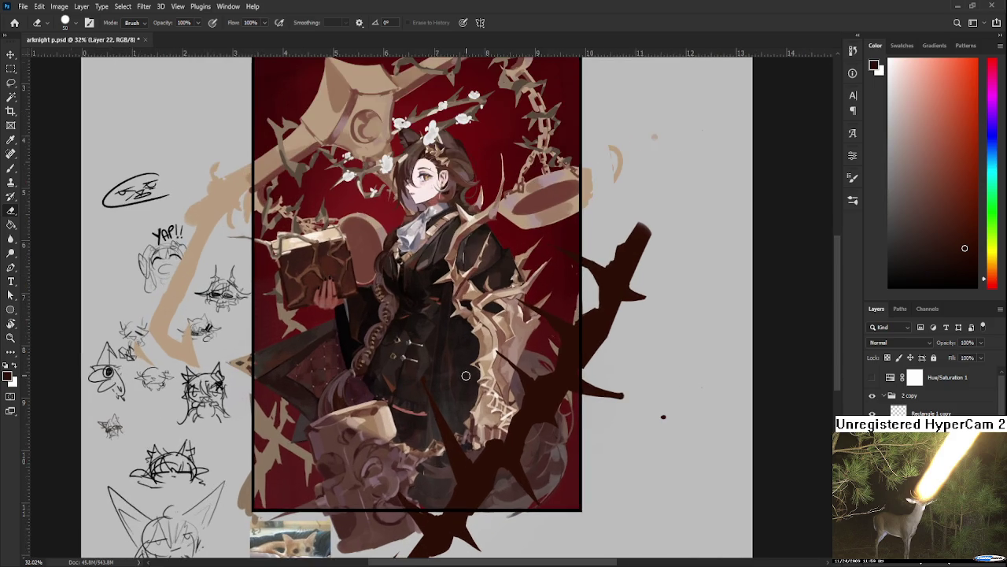
{"action": "scroll", "coordinate": [466, 376], "scroll_direction": "down", "scroll_amount": 2}
{"action": "scroll", "coordinate": [504, 295], "scroll_direction": "up", "scroll_amount": 1}
{"action": "scroll", "coordinate": [508, 295], "scroll_direction": "up", "scroll_amount": 1}
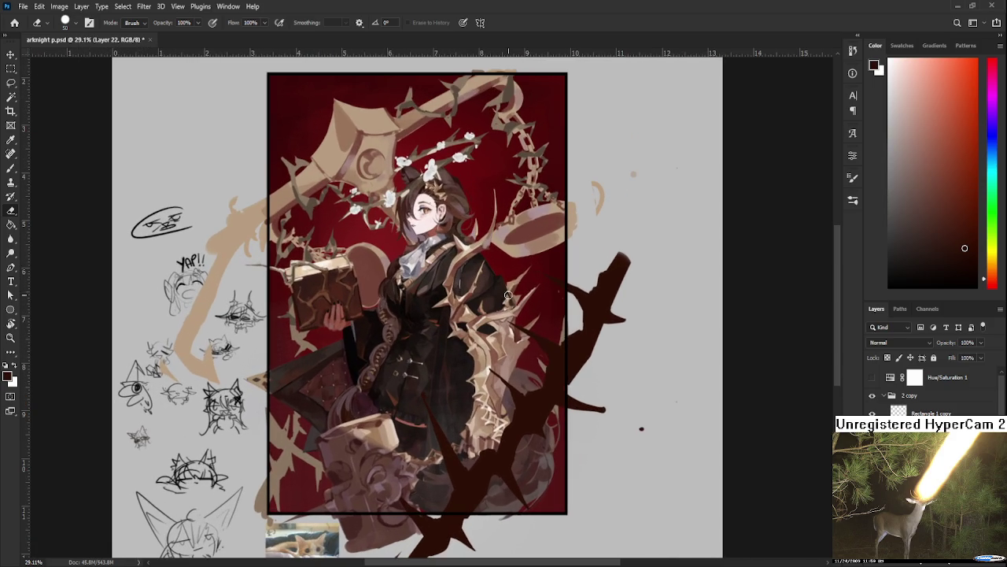
{"action": "scroll", "coordinate": [647, 324], "scroll_direction": "down", "scroll_amount": 1}
{"action": "key", "text": "ctrl+t"}
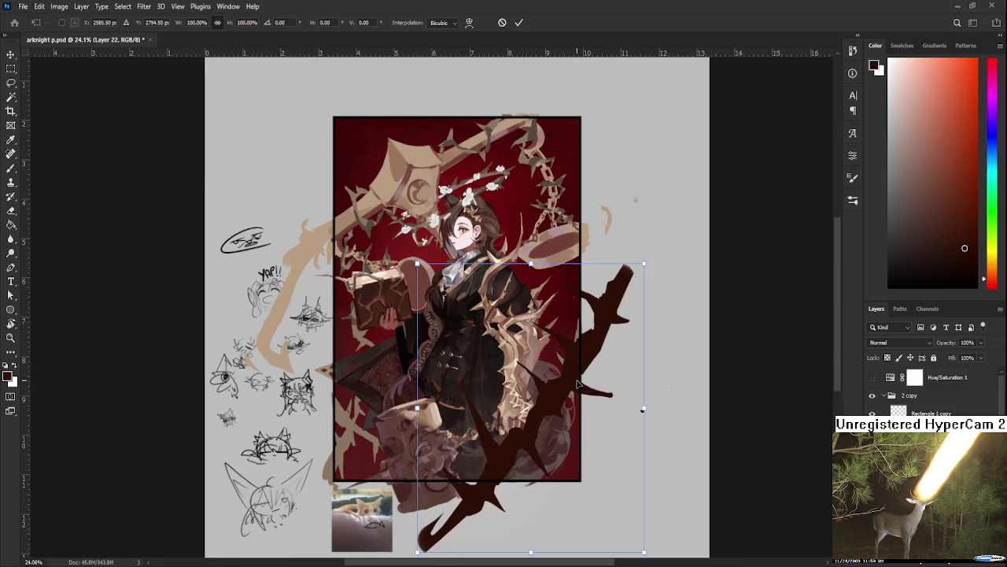
{"action": "key", "text": "ctrl+alt+w"}
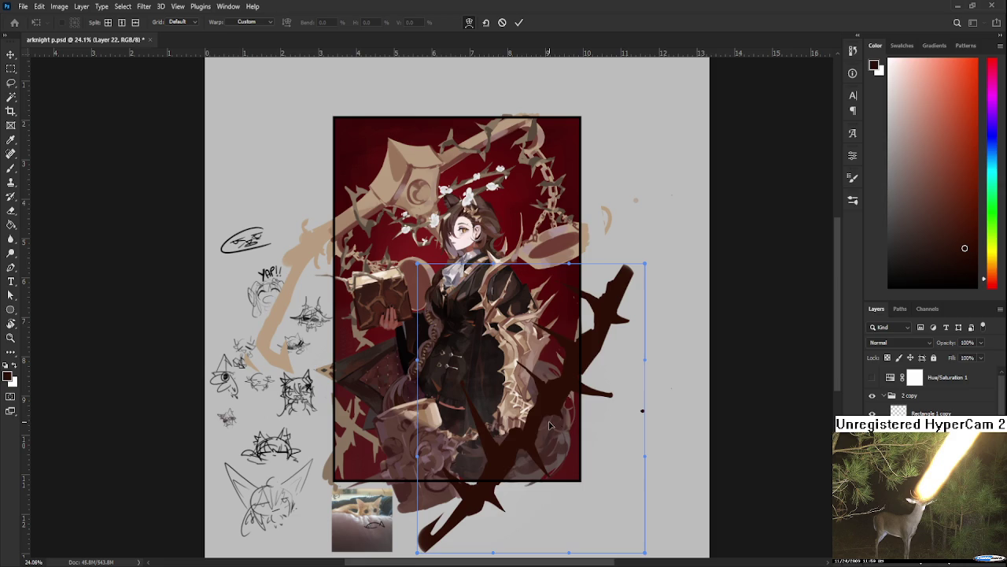
{"action": "left_click_drag", "start_coordinate": [550, 425], "coordinate": [561, 431]}
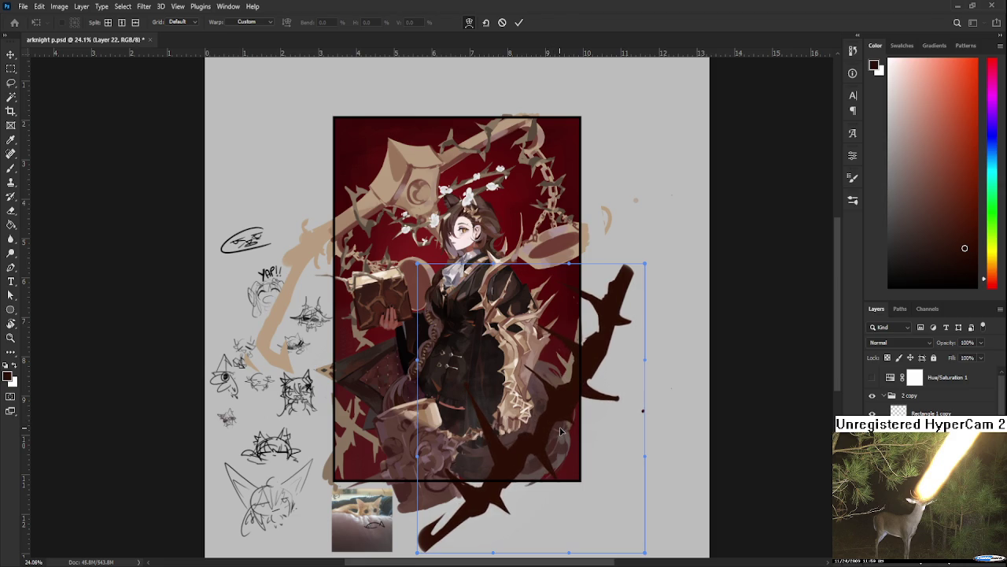
{"action": "key", "text": "Return"}
{"action": "key", "text": "b"}
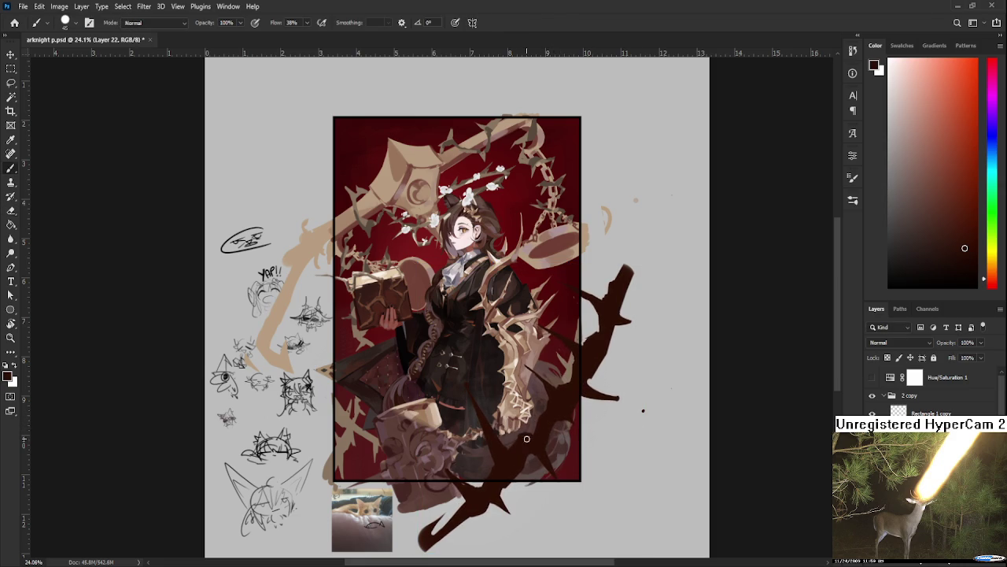
{"action": "key", "text": "e"}
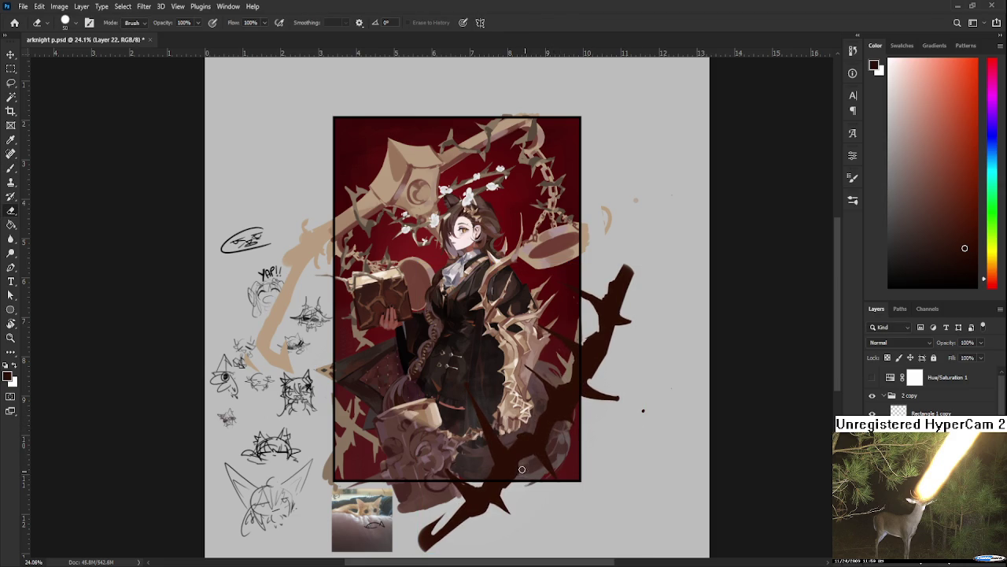
{"action": "key", "text": "b"}
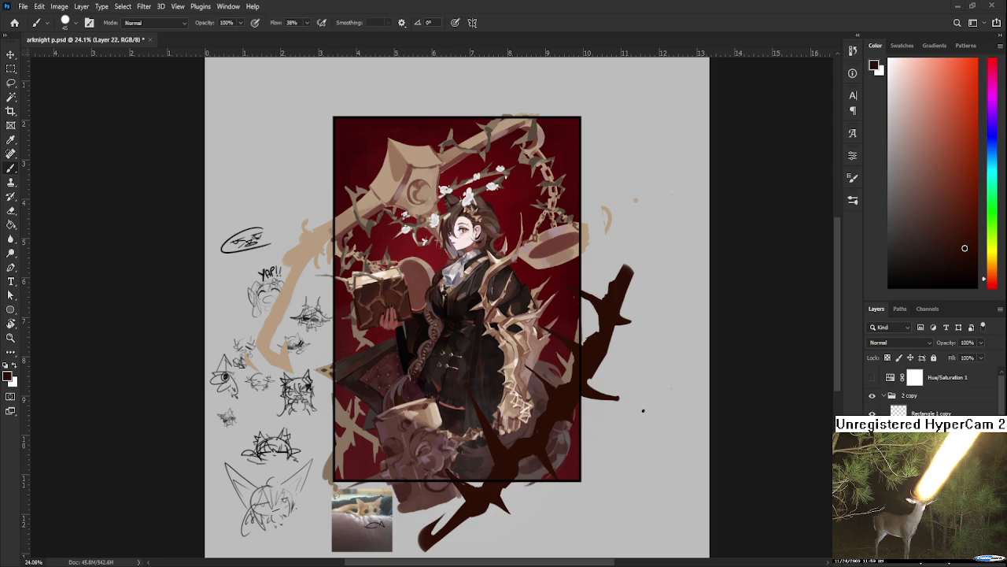
- Warp the thorn branch by pulling its top-left corner outward toward the girl
{"action": "scroll", "coordinate": [551, 411], "scroll_direction": "up", "scroll_amount": 2}
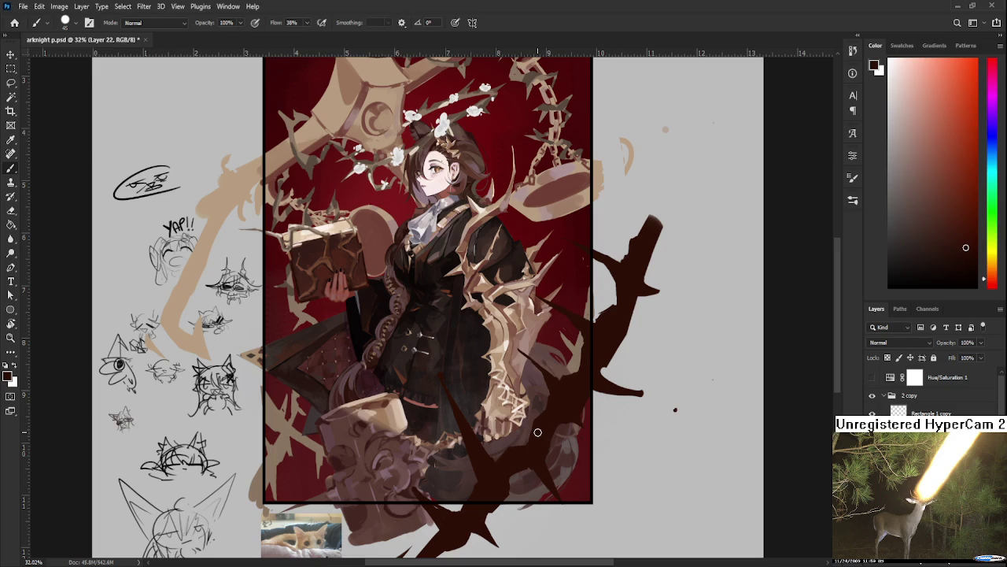
{"action": "key", "text": "e"}
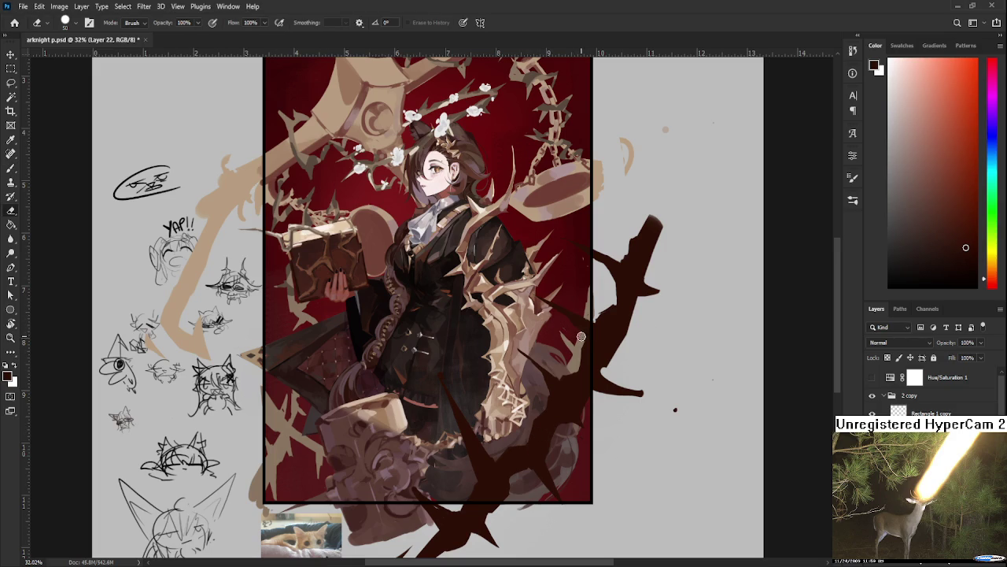
{"action": "key", "text": "b"}
{"action": "scroll", "coordinate": [598, 323], "scroll_direction": "up", "scroll_amount": 3}
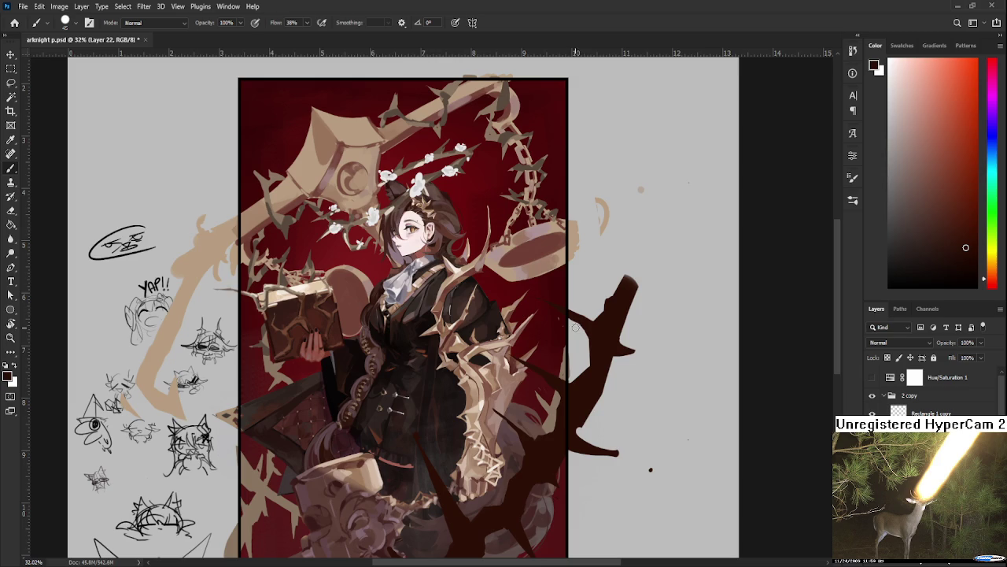
{"action": "scroll", "coordinate": [602, 333], "scroll_direction": "down", "scroll_amount": 2}
{"action": "key", "text": "e"}
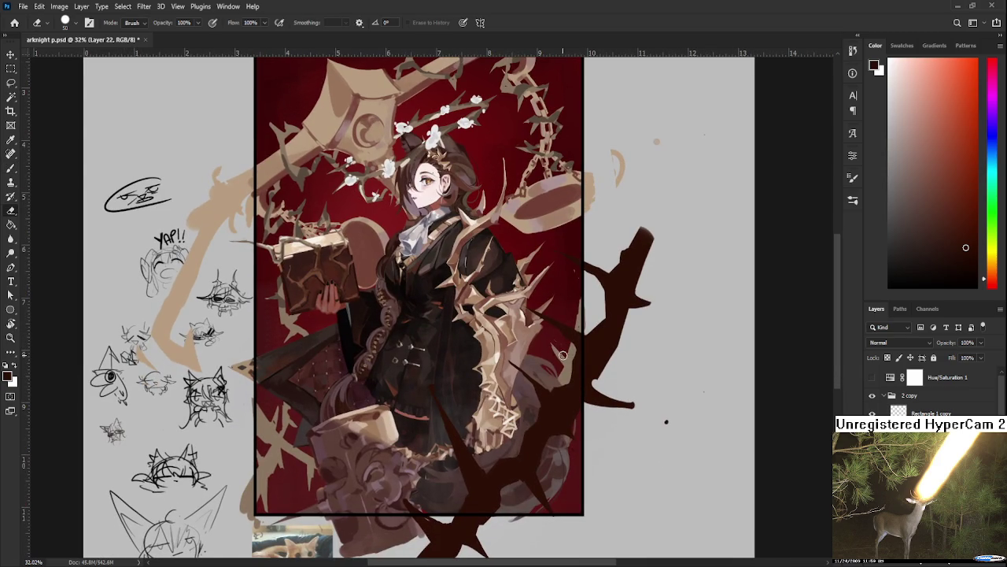
{"action": "scroll", "coordinate": [569, 379], "scroll_direction": "down", "scroll_amount": 1}
{"action": "scroll", "coordinate": [591, 353], "scroll_direction": "down", "scroll_amount": 1, "text": "alt"}
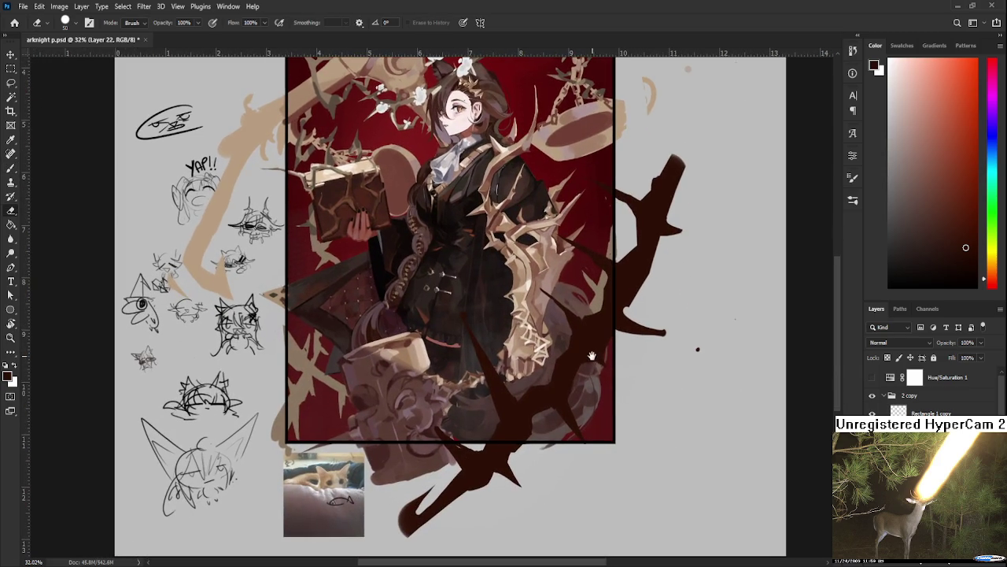
{"action": "scroll", "coordinate": [598, 351], "scroll_direction": "up", "scroll_amount": 2}
{"action": "scroll", "coordinate": [601, 348], "scroll_direction": "down", "scroll_amount": 1}
{"action": "key", "text": "ctrl+t"}
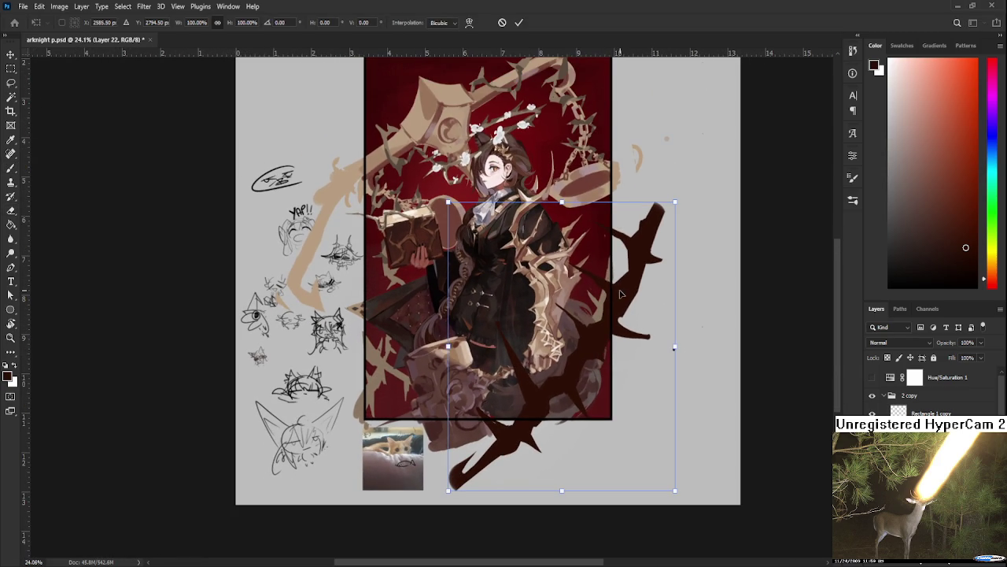
{"action": "left_click", "coordinate": [469, 22]}
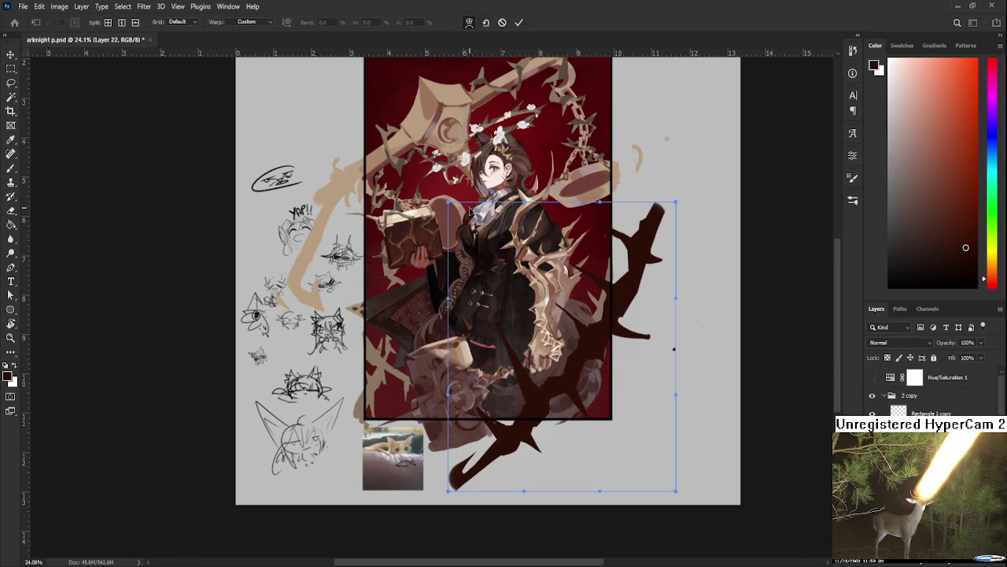
{"action": "left_click_drag", "start_coordinate": [447, 203], "coordinate": [324, 242]}
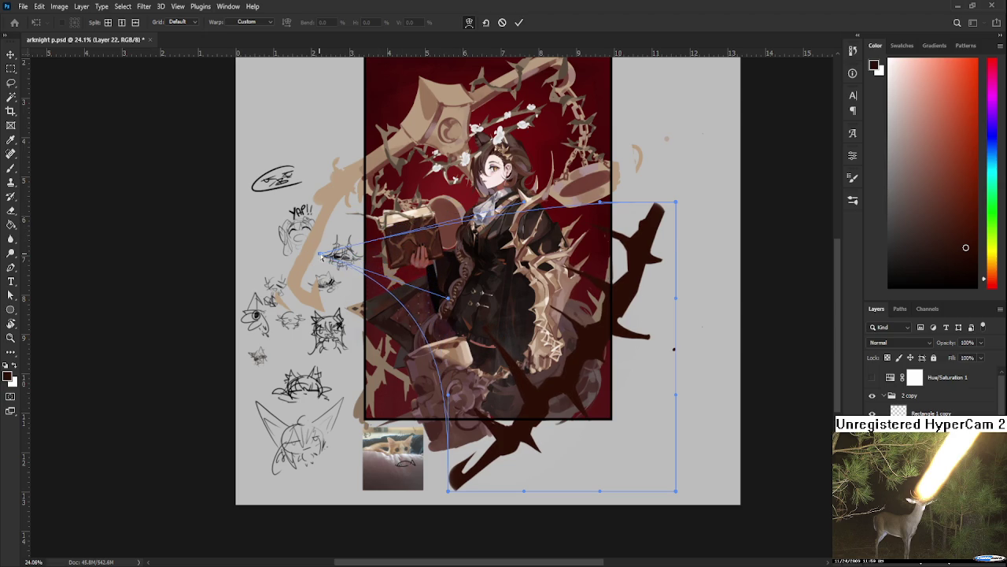
{"action": "key", "text": "Return"}
- Rotate the thorn branch by about -1.67°
{"action": "key", "text": "e"}
{"action": "scroll", "coordinate": [533, 356], "scroll_direction": "up", "scroll_amount": 3}
{"action": "scroll", "coordinate": [533, 356], "scroll_direction": "up", "scroll_amount": 1}
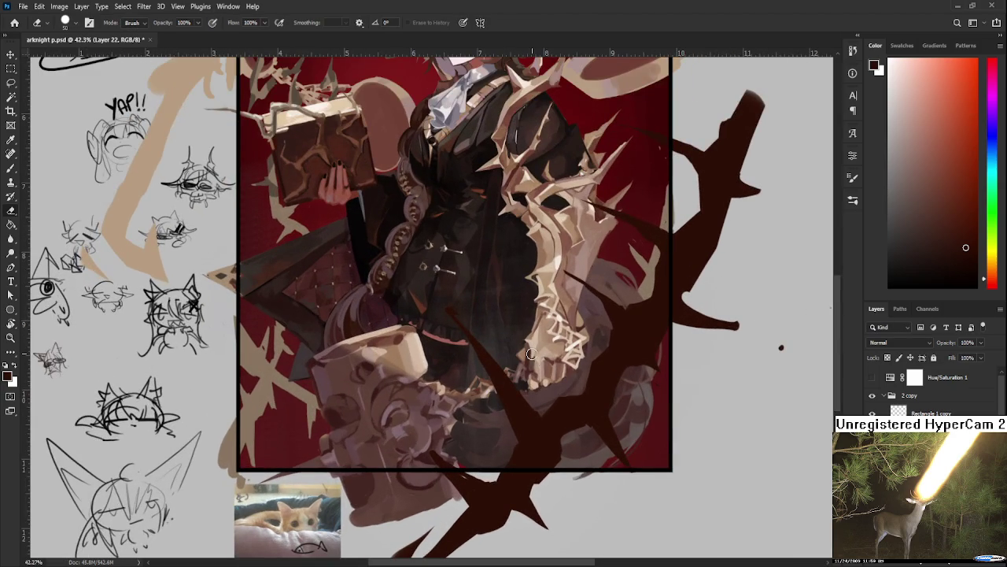
{"action": "scroll", "coordinate": [728, 384], "scroll_direction": "down", "scroll_amount": 2}
{"action": "key", "text": "ctrl+t"}
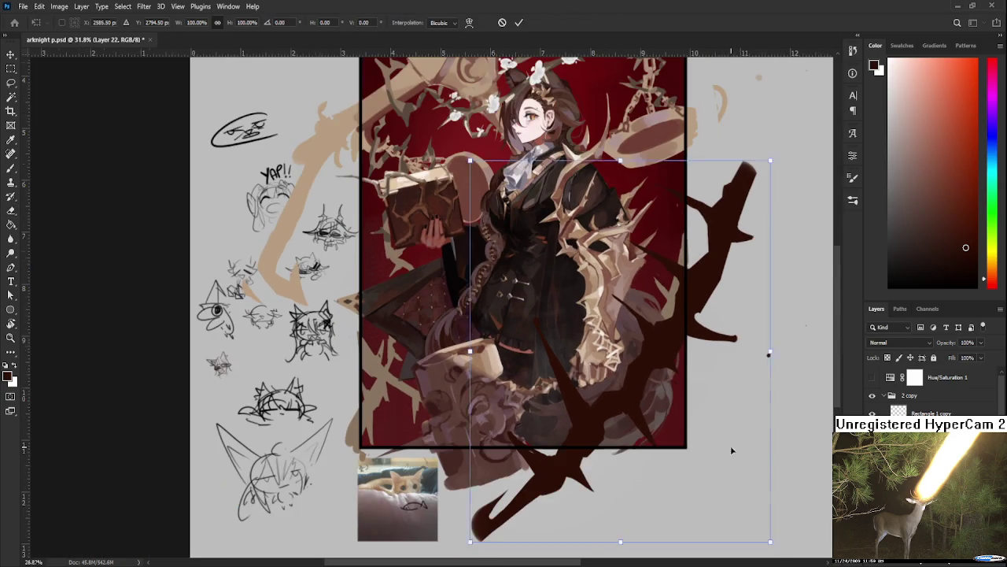
{"action": "scroll", "coordinate": [730, 445], "scroll_direction": "down", "scroll_amount": 2}
{"action": "left_click_drag", "start_coordinate": [628, 528], "coordinate": [637, 519]}
{"action": "key", "text": "Return"}
- Nudge the thorn branch slightly up and to the right
{"action": "key", "text": "e"}
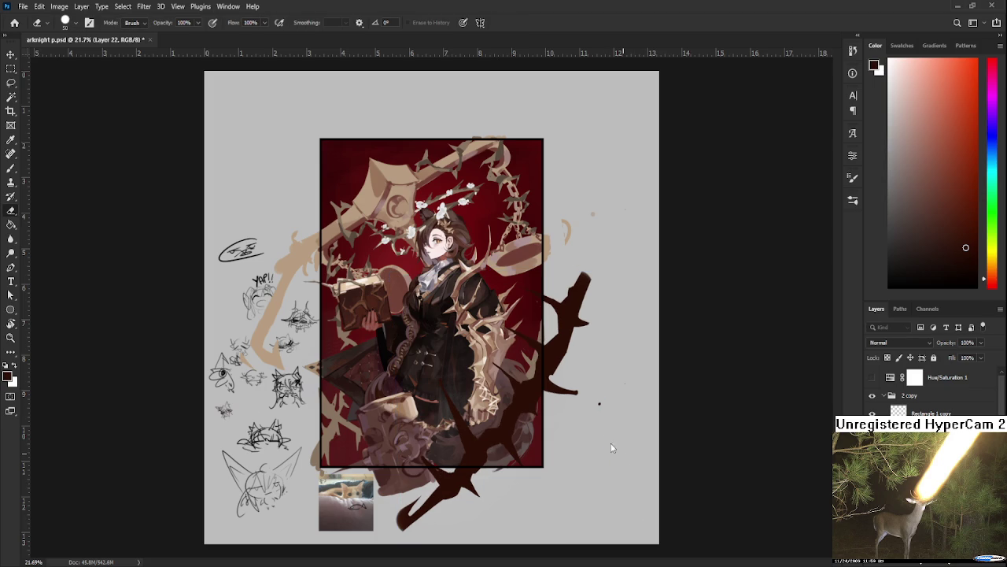
{"action": "scroll", "coordinate": [598, 427], "scroll_direction": "up", "scroll_amount": 1}
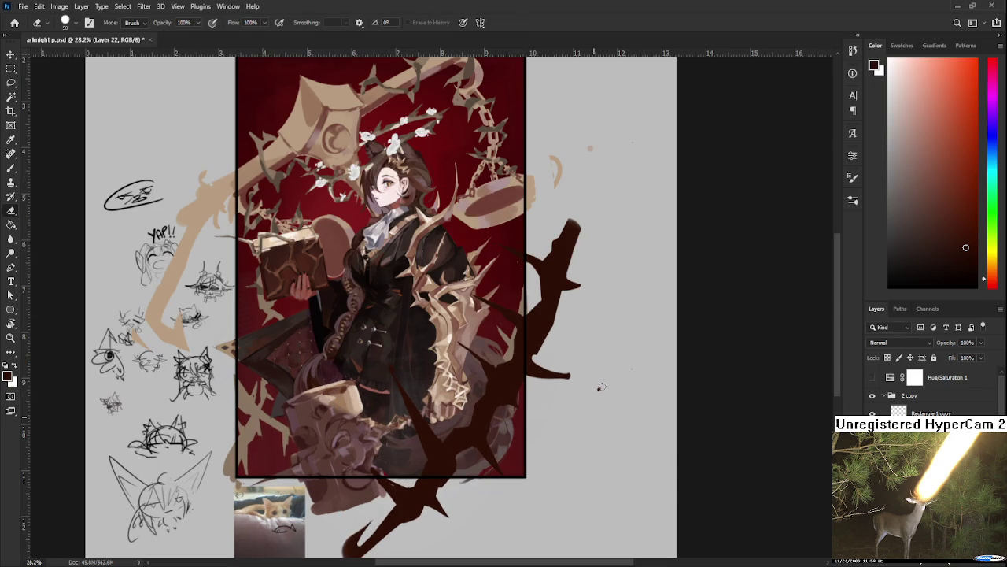
{"action": "scroll", "coordinate": [601, 415], "scroll_direction": "down", "scroll_amount": 1}
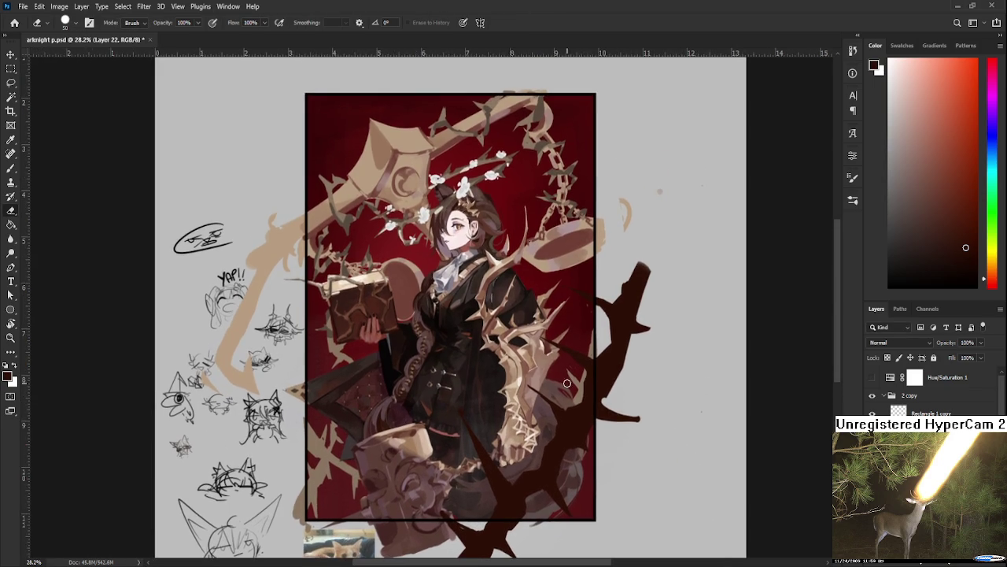
{"action": "scroll", "coordinate": [568, 383], "scroll_direction": "down", "scroll_amount": 1}
{"action": "key", "text": "ctrl+t"}
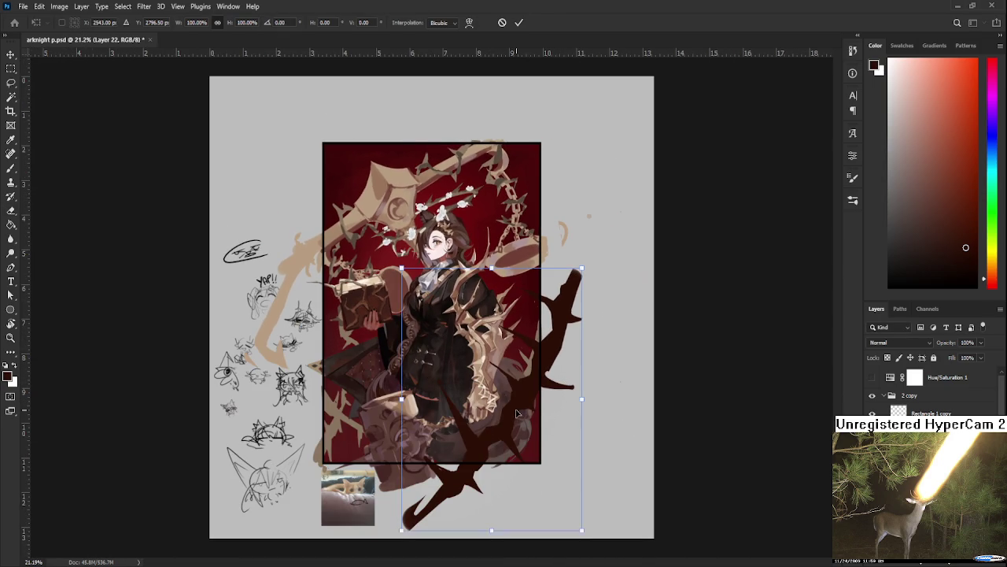
{"action": "left_click_drag", "start_coordinate": [519, 407], "coordinate": [523, 406]}
{"action": "key", "text": "Return"}
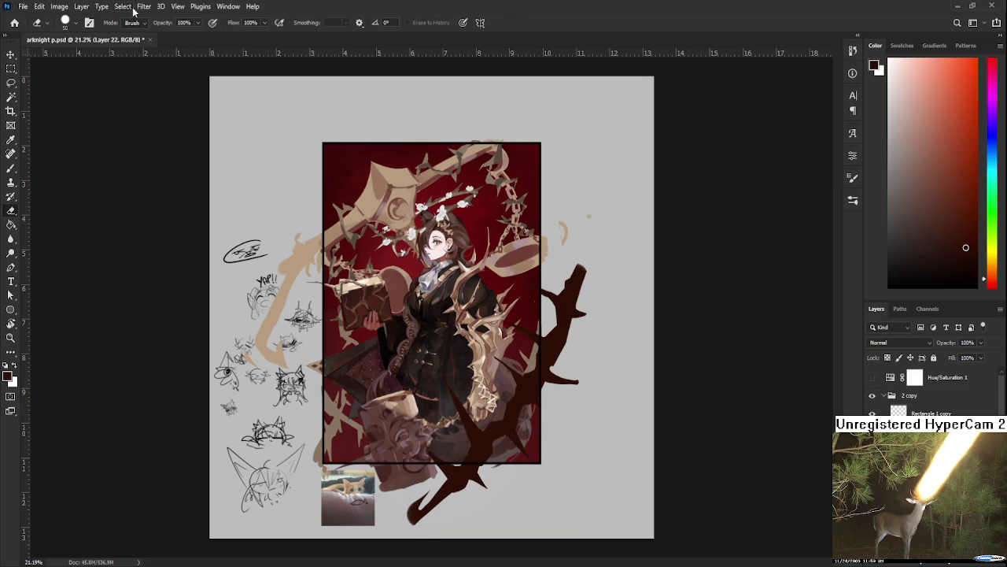
{"action": "scroll", "coordinate": [489, 367], "scroll_direction": "up", "scroll_amount": 1}
{"action": "left_click_drag", "start_coordinate": [510, 411], "coordinate": [571, 409]}
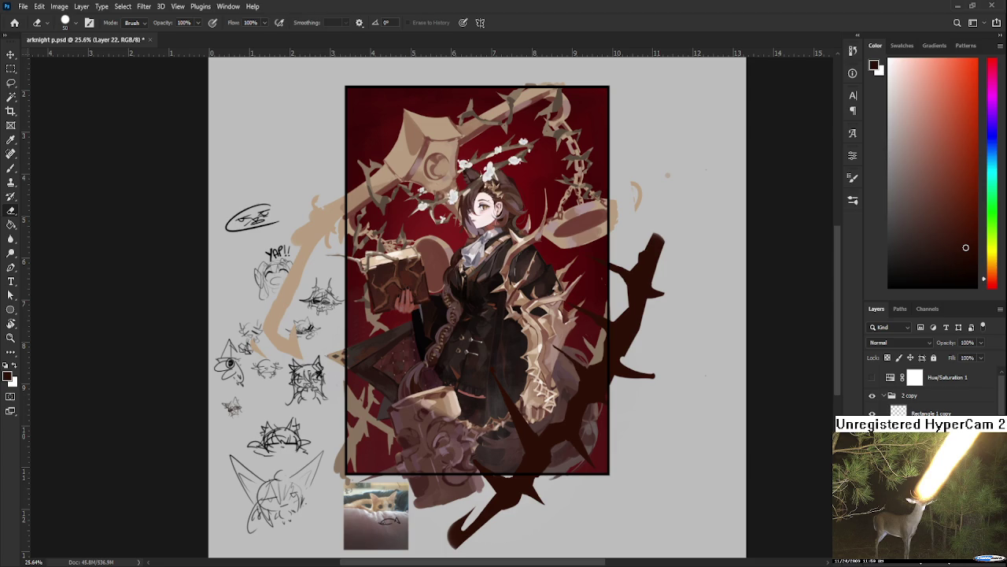
- Check the chain layer and Layer 20 visibility, then select Layer 20 and lock its transparent pixels
{"action": "scroll", "coordinate": [929, 390], "scroll_direction": "down", "scroll_amount": 3}
{"action": "scroll", "coordinate": [928, 390], "scroll_direction": "down", "scroll_amount": 2}
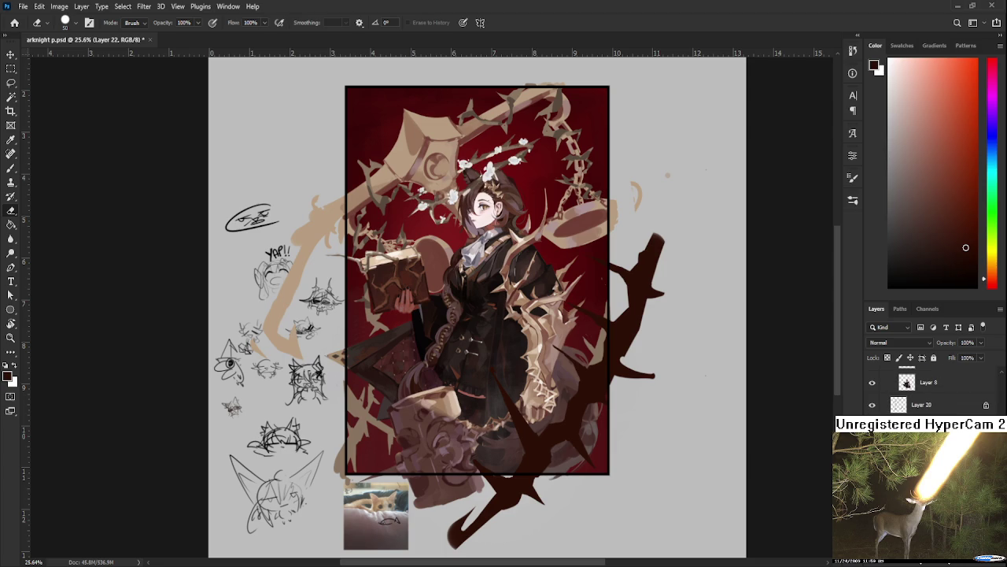
{"action": "left_click", "coordinate": [872, 404]}
{"action": "left_click", "coordinate": [872, 405]}
{"action": "left_click", "coordinate": [872, 381]}
{"action": "left_click", "coordinate": [872, 382]}
{"action": "left_click", "coordinate": [881, 387]}
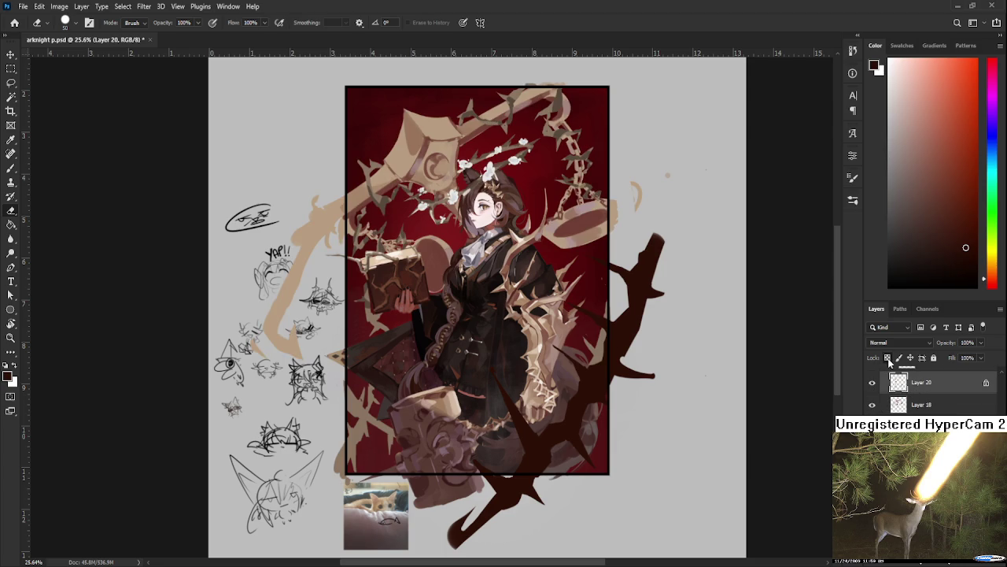
{"action": "left_click", "coordinate": [888, 358]}
{"action": "key", "text": "b"}
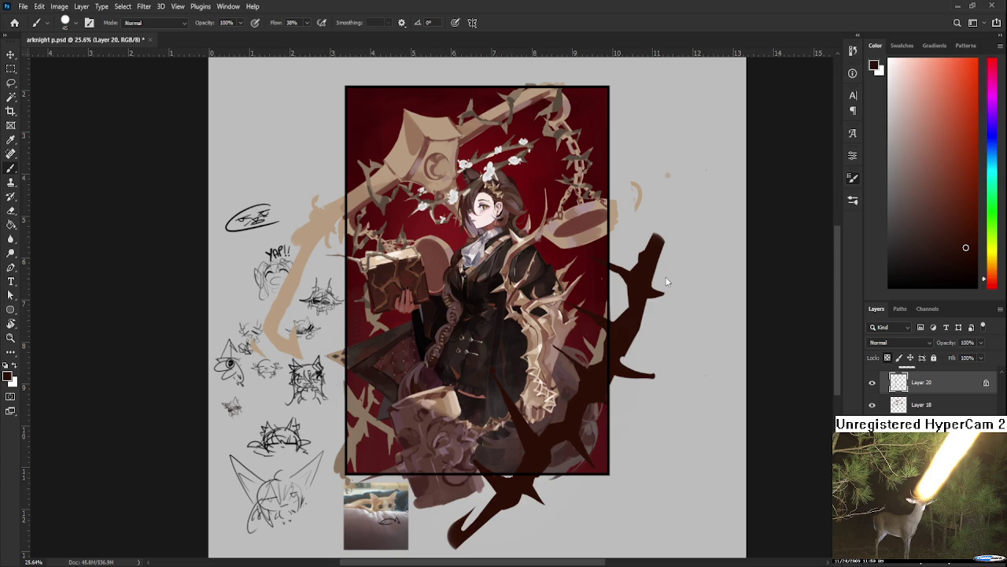
- Enlarge the brush and paint dark red over the artwork's lower-left corner
{"action": "key", "text": "bracketleft"}
{"action": "key", "text": "bracketleft"}
{"action": "key", "text": "bracketleft"}
{"action": "key", "text": "bracketleft"}
{"action": "key", "text": "bracketright"}
{"action": "key", "text": "bracketright"}
{"action": "key", "text": "bracketright"}
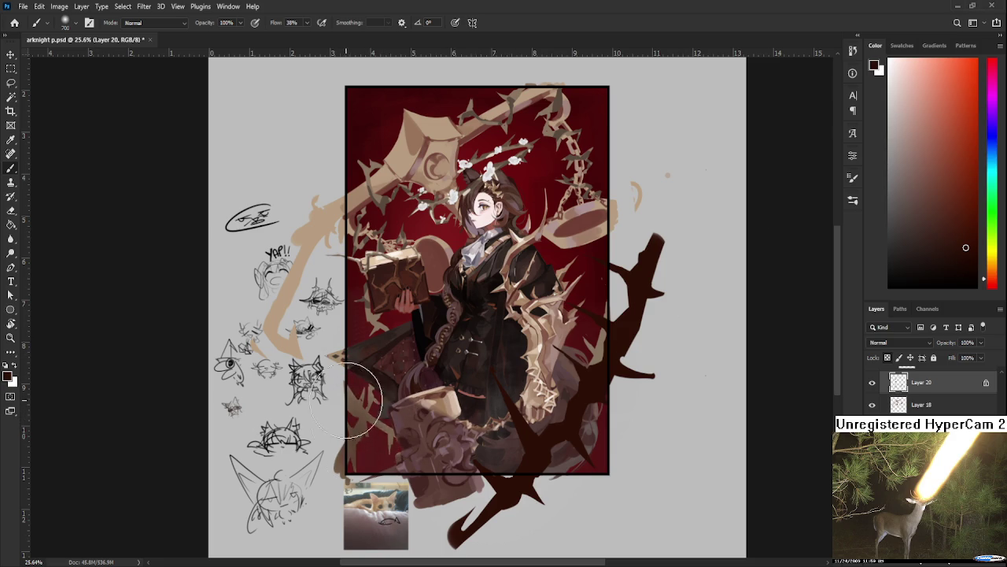
{"action": "left_click", "coordinate": [349, 371], "text": "alt"}
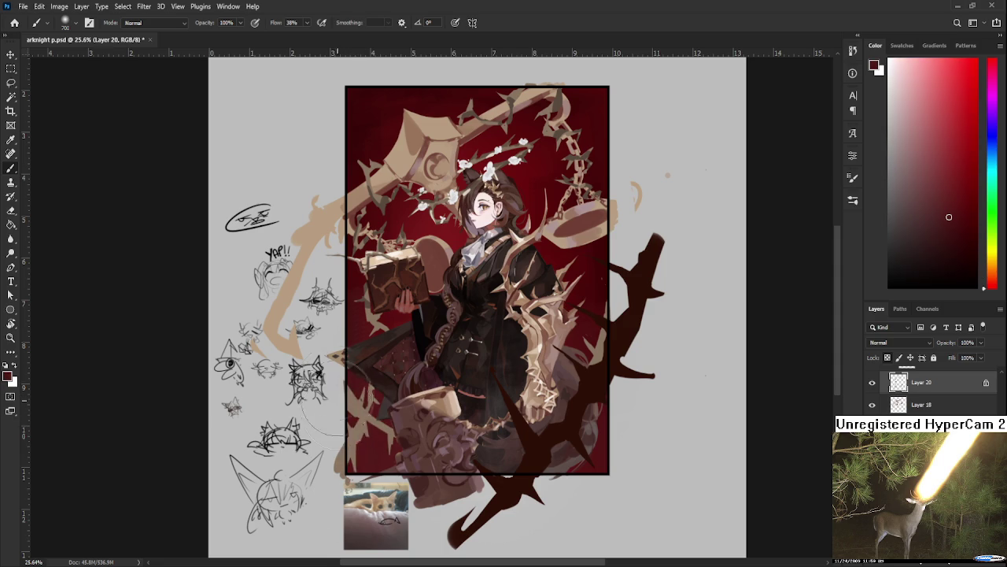
{"action": "left_click_drag", "start_coordinate": [324, 413], "coordinate": [370, 466]}
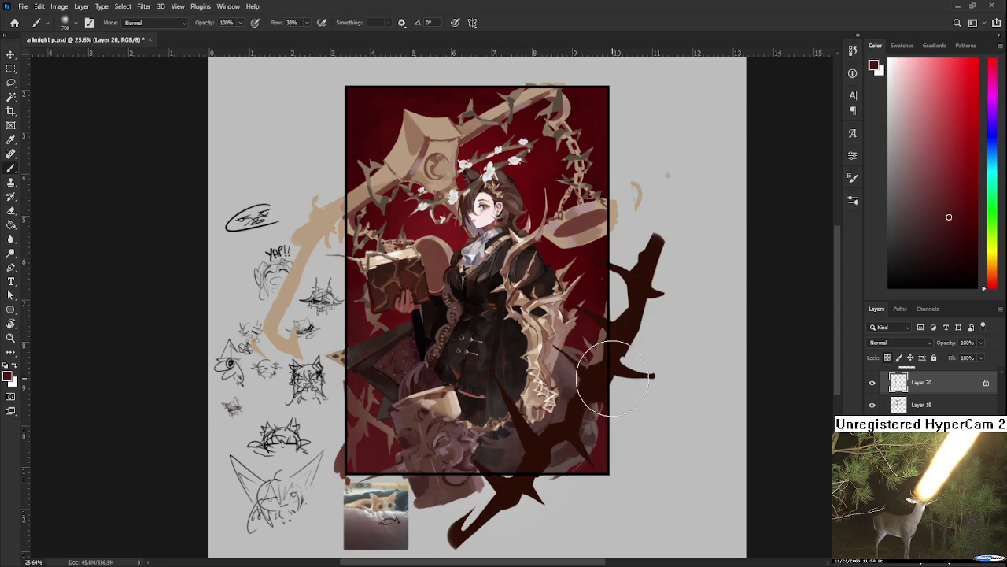
{"action": "left_click_drag", "start_coordinate": [614, 378], "coordinate": [636, 425]}
- Save the illustration with Ctrl+S
{"action": "key", "text": "ctrl+s"}
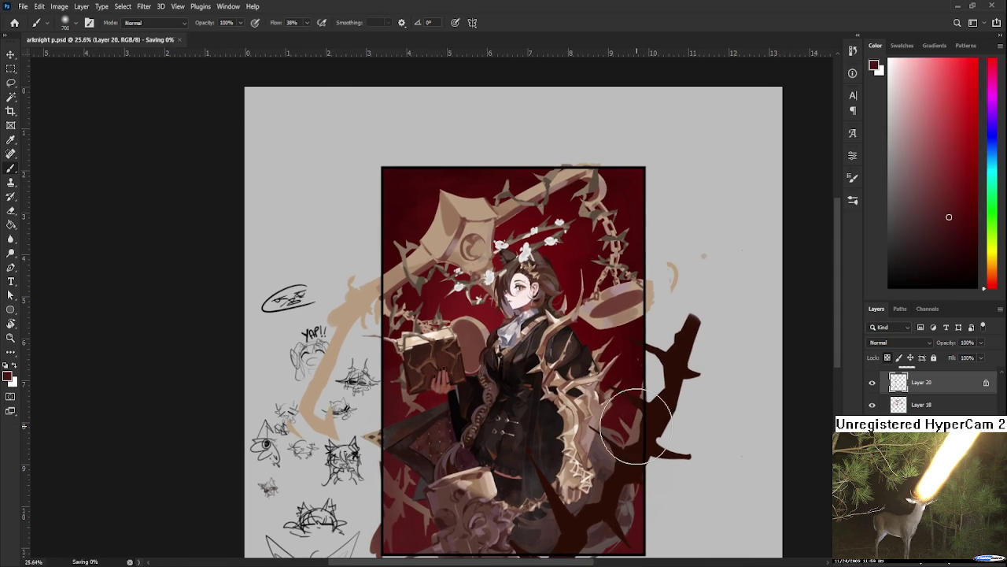
{"action": "scroll", "coordinate": [638, 409], "scroll_direction": "down", "scroll_amount": 3}
{"action": "scroll", "coordinate": [582, 346], "scroll_direction": "up", "scroll_amount": 3}
{"action": "scroll", "coordinate": [556, 376], "scroll_direction": "down", "scroll_amount": 2}
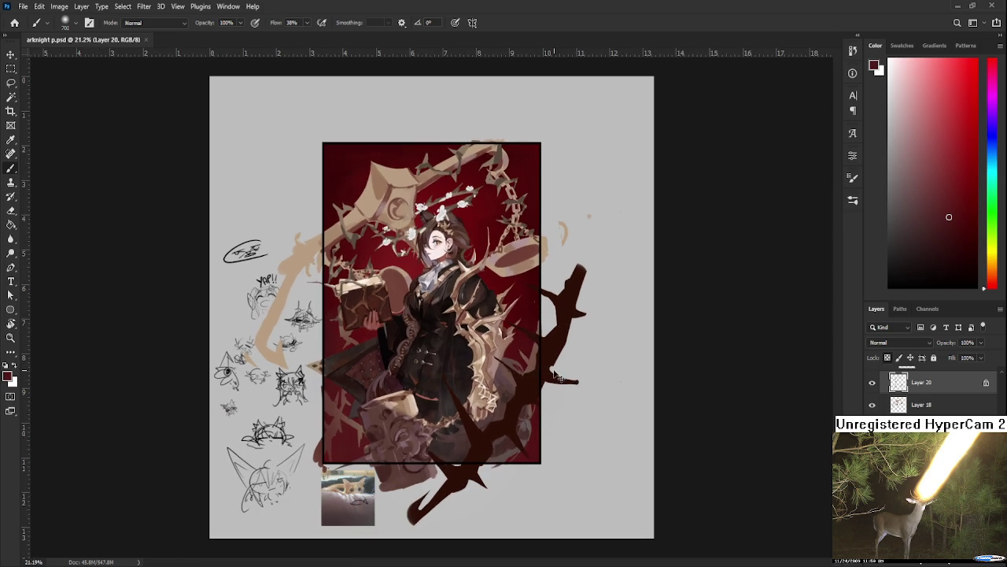
- Deepen the thorn branch with a sampled darker tone, then lock Layer 20
{"action": "left_click", "coordinate": [465, 441], "text": "alt"}
{"action": "left_click_drag", "start_coordinate": [464, 441], "coordinate": [465, 451]}
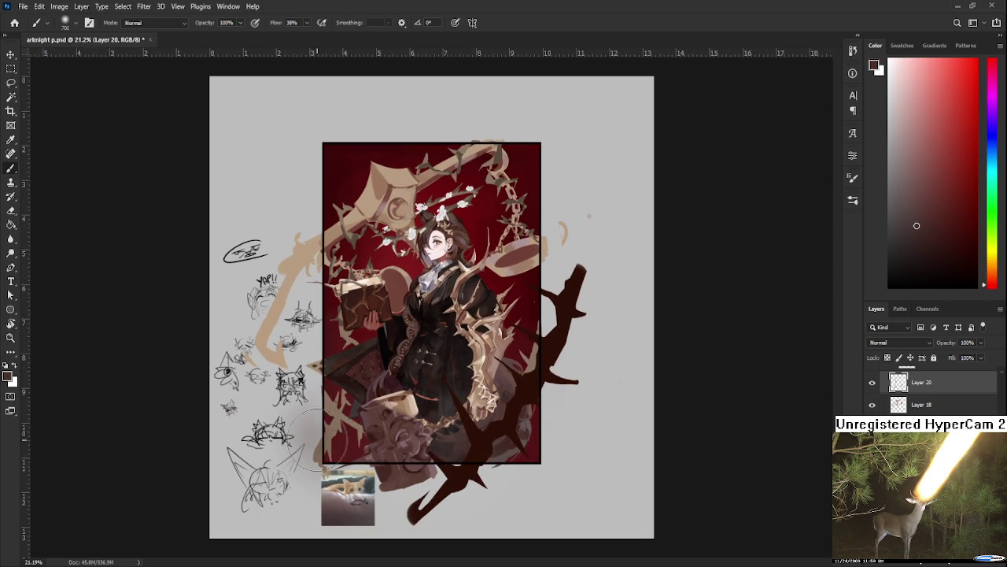
{"action": "left_click", "coordinate": [887, 358]}
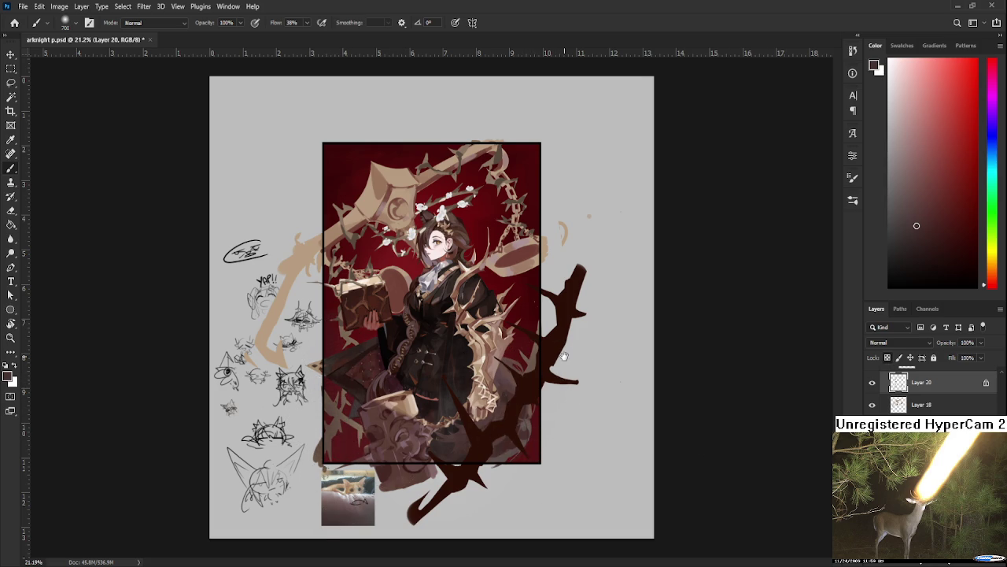
{"action": "scroll", "coordinate": [591, 362], "scroll_direction": "down", "scroll_amount": 2}
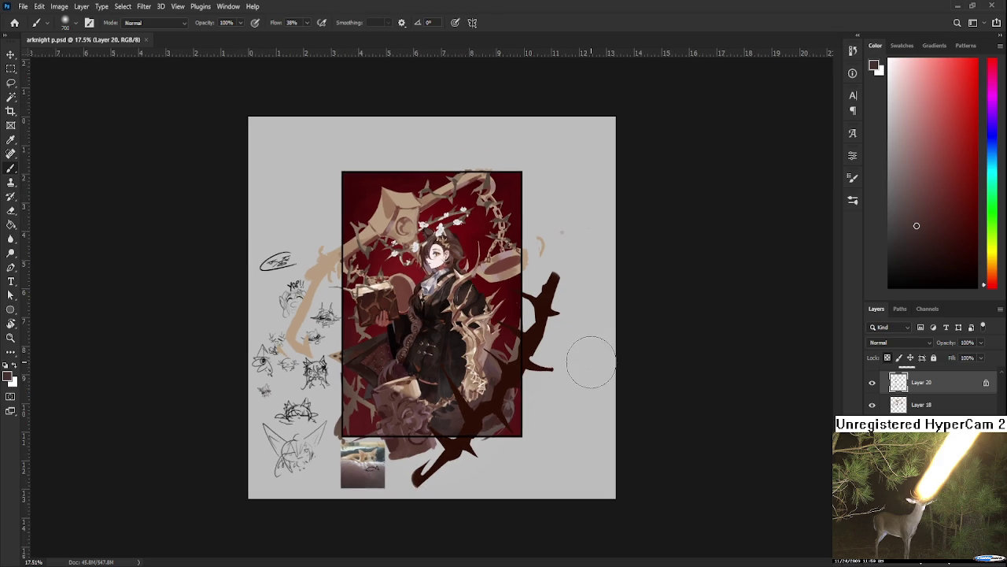
{"action": "scroll", "coordinate": [591, 362], "scroll_direction": "up", "scroll_amount": 2}
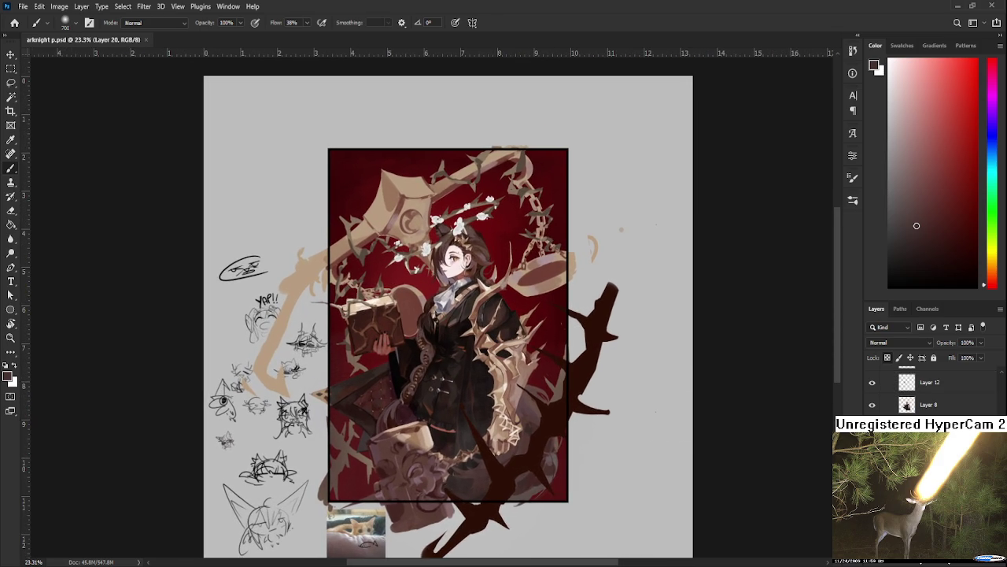
- On Layer 18, repaint the chest thorns as dark jacket and refine the collar with a 300 brush
{"action": "key", "text": "alt+bracketleft"}
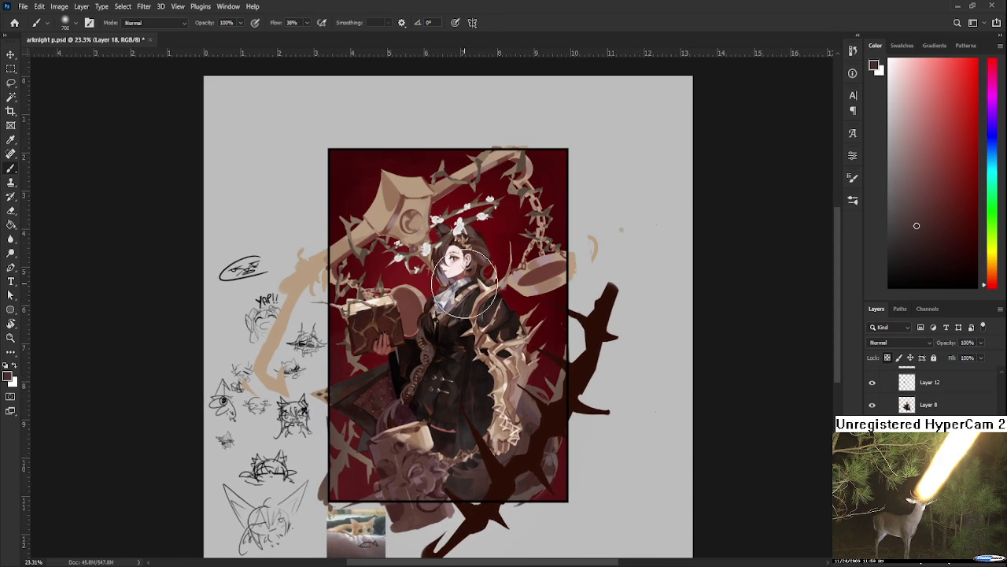
{"action": "mouse_move", "coordinate": [472, 332]}
{"action": "left_mouse_down"}
{"action": "mouse_move", "coordinate": [461, 337]}
{"action": "mouse_move", "coordinate": [449, 322]}
{"action": "mouse_move", "coordinate": [470, 376]}
{"action": "mouse_move", "coordinate": [441, 331]}
{"action": "mouse_move", "coordinate": [472, 299]}
{"action": "mouse_move", "coordinate": [483, 319]}
{"action": "left_mouse_up"}
{"action": "key", "text": "bracketleft"}
{"action": "key", "text": "bracketleft"}
{"action": "key", "text": "bracketleft"}
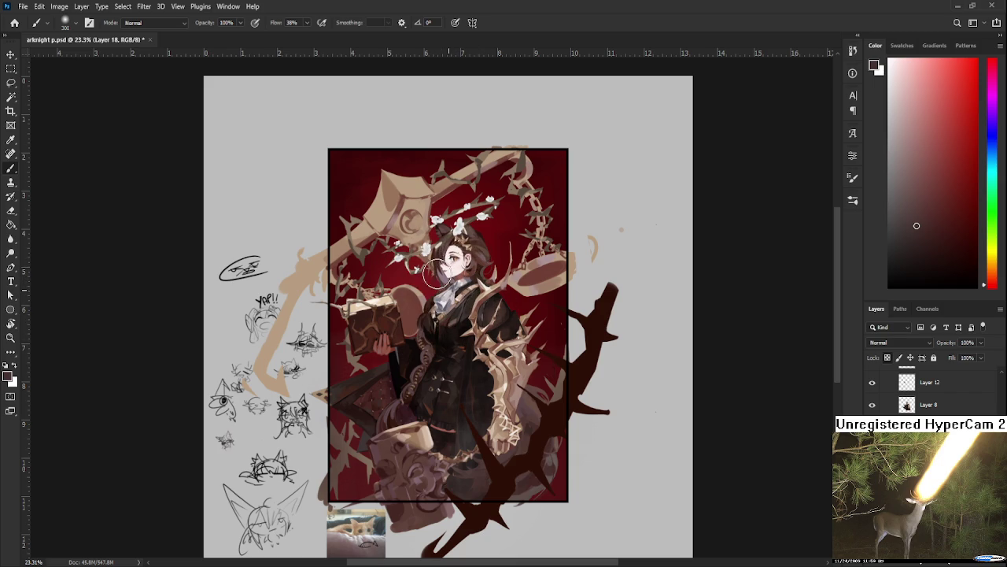
{"action": "left_click_drag", "start_coordinate": [455, 291], "coordinate": [462, 293]}
- Look over the artwork and select the dark thorn branch layer, Layer 22
{"action": "scroll", "coordinate": [468, 283], "scroll_direction": "up", "scroll_amount": 1}
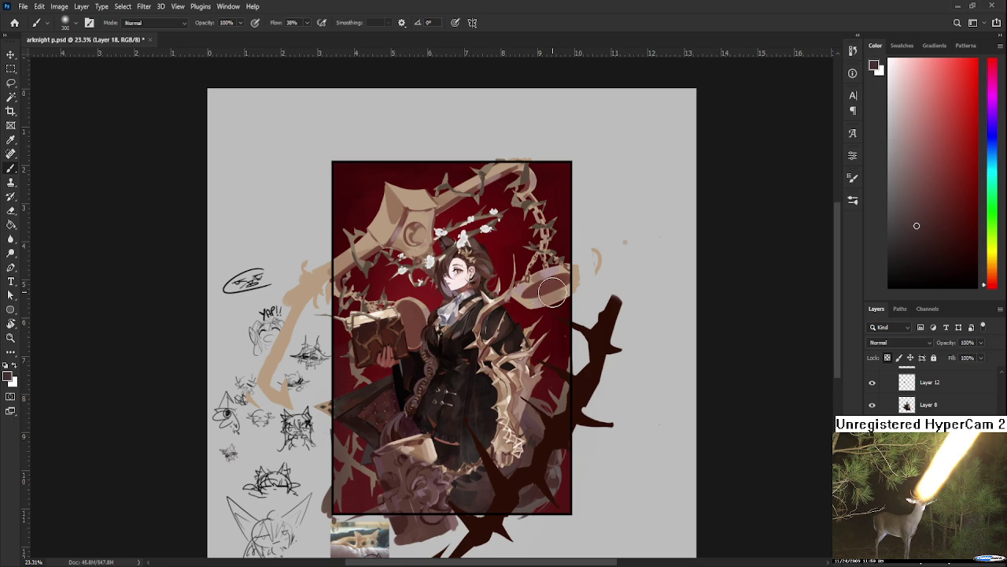
{"action": "scroll", "coordinate": [503, 291], "scroll_direction": "down", "scroll_amount": 1}
{"action": "scroll", "coordinate": [528, 297], "scroll_direction": "up", "scroll_amount": 2}
{"action": "scroll", "coordinate": [549, 305], "scroll_direction": "down", "scroll_amount": 1}
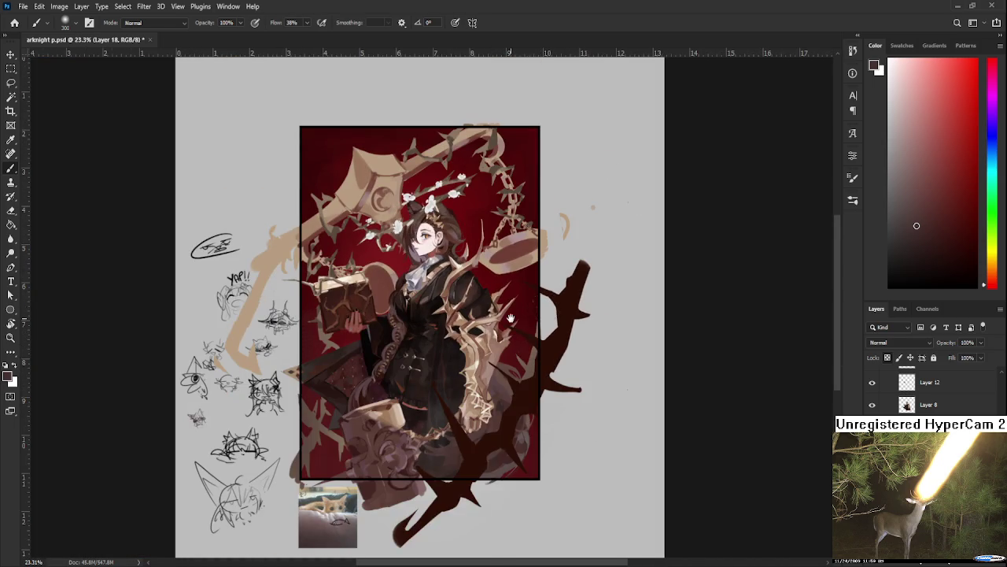
{"action": "scroll", "coordinate": [549, 311], "scroll_direction": "down", "scroll_amount": 1}
{"action": "scroll", "coordinate": [555, 323], "scroll_direction": "up", "scroll_amount": 1}
{"action": "scroll", "coordinate": [616, 366], "scroll_direction": "up", "scroll_amount": 1}
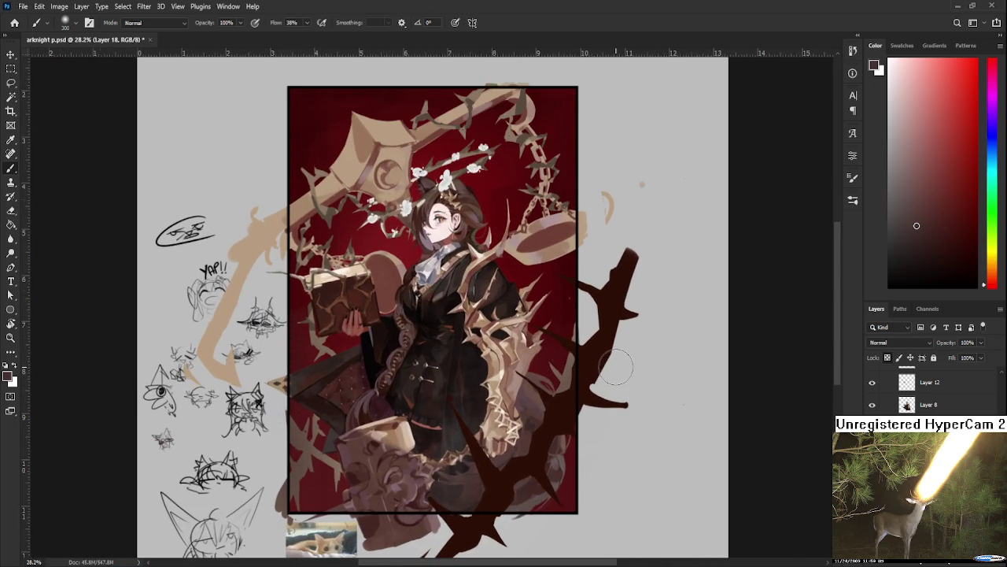
{"action": "scroll", "coordinate": [616, 367], "scroll_direction": "down", "scroll_amount": 1}
{"action": "scroll", "coordinate": [615, 366], "scroll_direction": "up", "scroll_amount": 1}
{"action": "left_click_drag", "start_coordinate": [617, 366], "coordinate": [653, 378]}
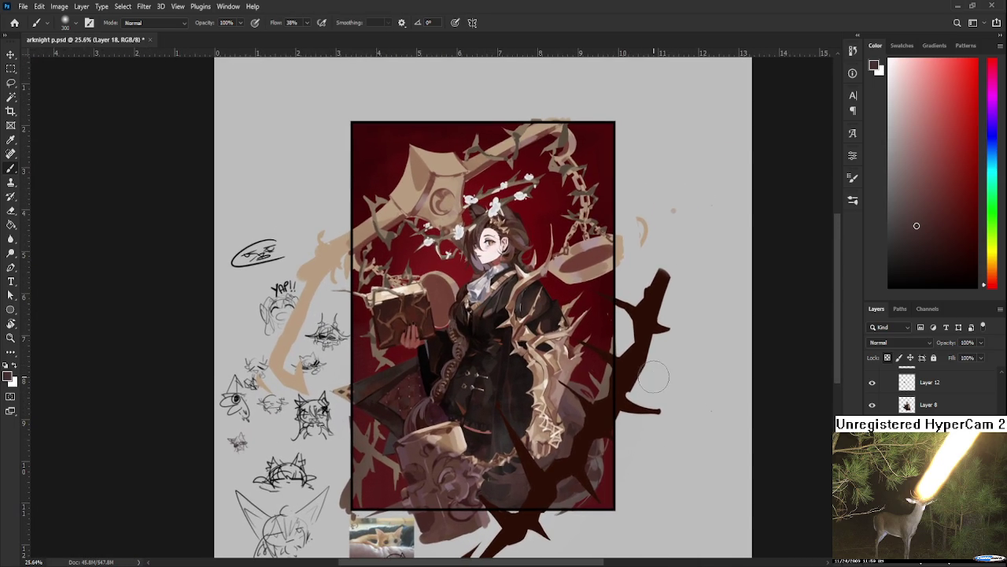
{"action": "scroll", "coordinate": [654, 378], "scroll_direction": "down", "scroll_amount": 1}
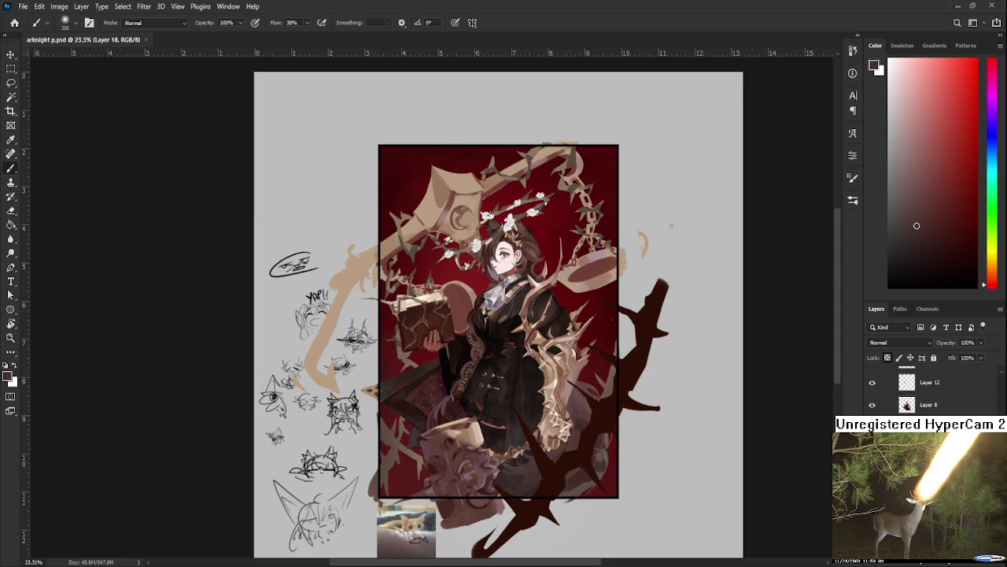
{"action": "scroll", "coordinate": [905, 397], "scroll_direction": "up", "scroll_amount": 3}
{"action": "scroll", "coordinate": [929, 390], "scroll_direction": "up", "scroll_amount": 2}
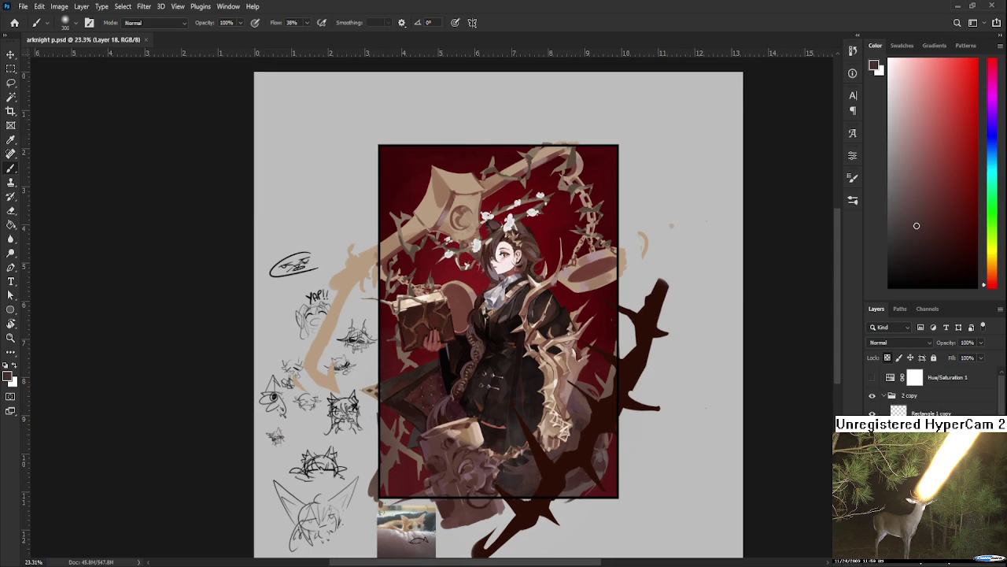
{"action": "left_click", "coordinate": [920, 431]}
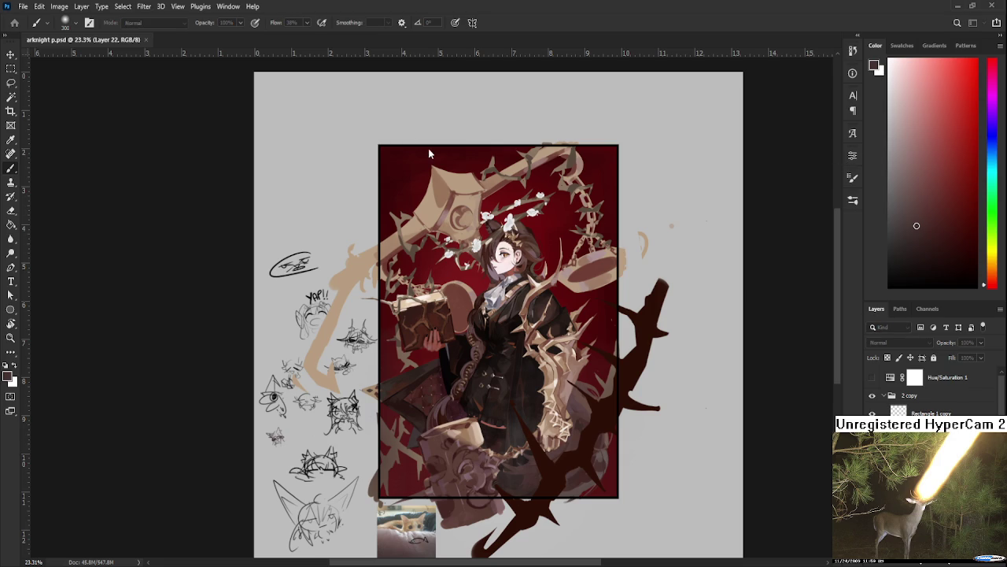
- Duplicate the thorn branch layer and preview a Gaussian Blur on the copy, leaving it unblurred
{"action": "key", "text": "ctrl+j"}
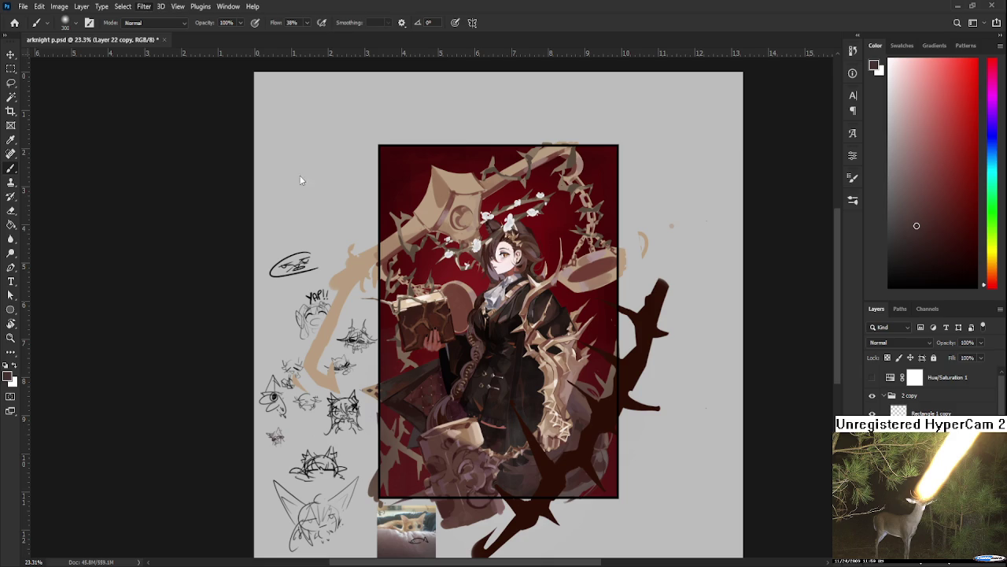
{"action": "key", "text": "ctrl+alt+f"}
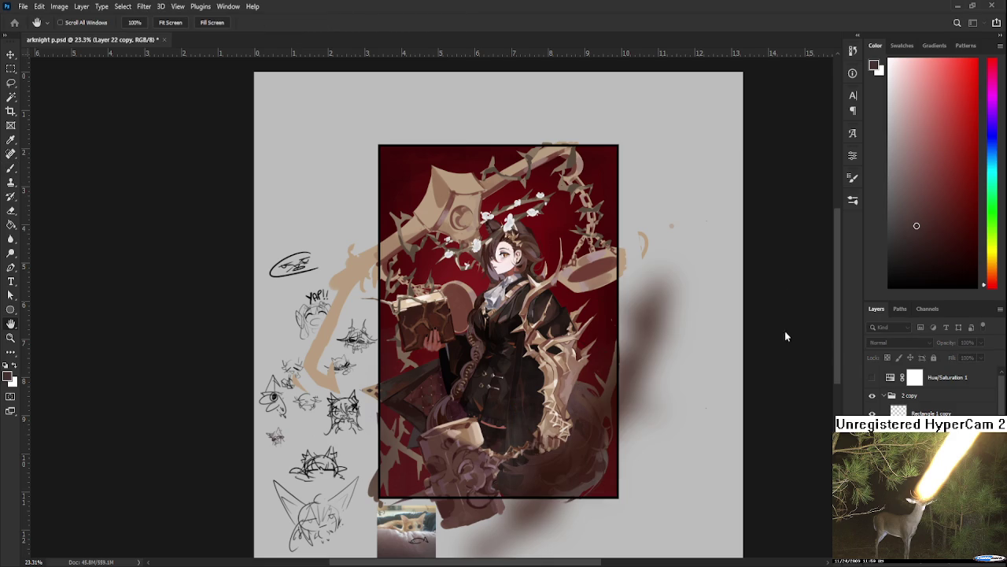
{"action": "key", "text": "Escape"}
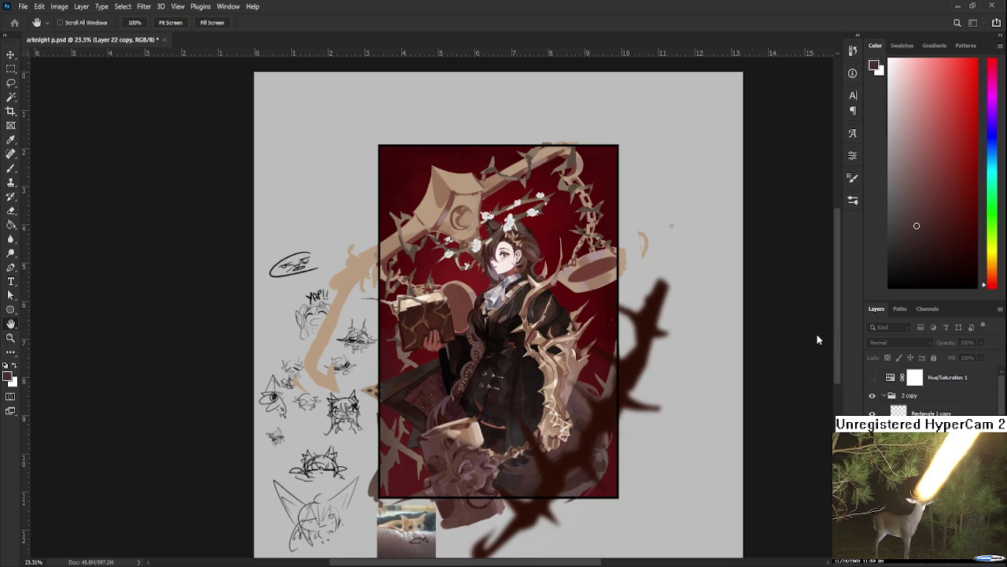
{"action": "key", "text": "ctrl+t"}
{"action": "key", "text": "Return"}
- With the Brush active, zoom and pan to bring the girl's figure closer into view
{"action": "key", "text": "b"}
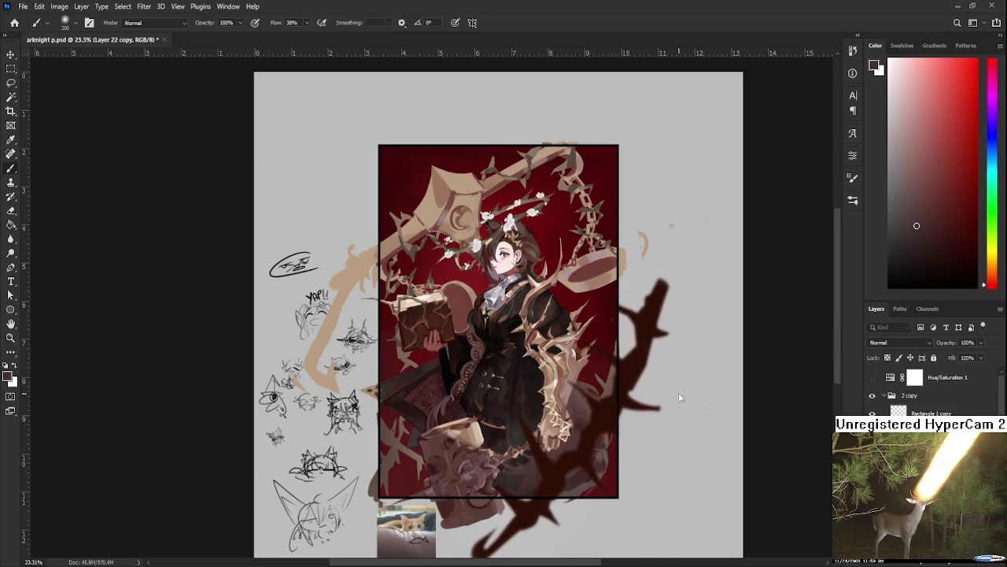
{"action": "scroll", "coordinate": [679, 392], "scroll_direction": "down", "scroll_amount": 3}
{"action": "scroll", "coordinate": [548, 347], "scroll_direction": "up", "scroll_amount": 2}
{"action": "scroll", "coordinate": [549, 347], "scroll_direction": "down", "scroll_amount": 1}
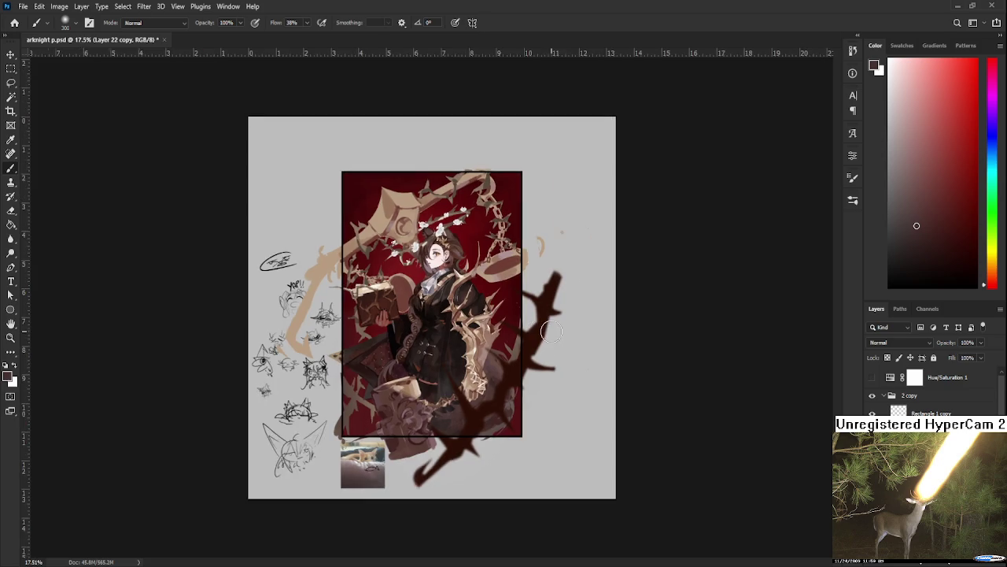
{"action": "scroll", "coordinate": [543, 339], "scroll_direction": "up", "scroll_amount": 3}
{"action": "scroll", "coordinate": [528, 315], "scroll_direction": "up", "scroll_amount": 2}
{"action": "left_click_drag", "start_coordinate": [488, 282], "coordinate": [515, 296]}
{"action": "scroll", "coordinate": [515, 295], "scroll_direction": "down", "scroll_amount": 1}
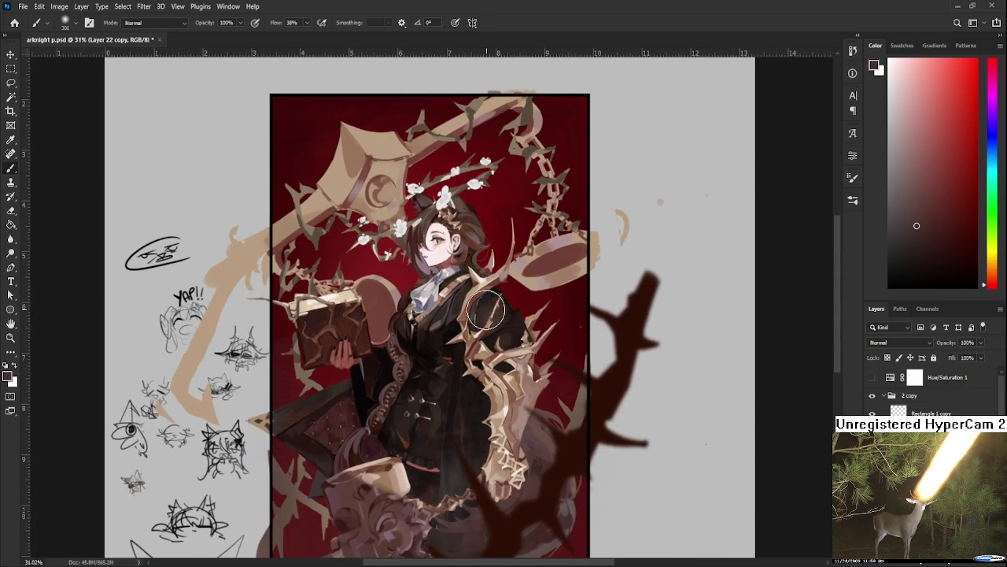
{"action": "scroll", "coordinate": [488, 378], "scroll_direction": "up", "scroll_amount": 1}
{"action": "scroll", "coordinate": [460, 346], "scroll_direction": "down", "scroll_amount": 1}
{"action": "scroll", "coordinate": [928, 390], "scroll_direction": "down", "scroll_amount": 2}
{"action": "scroll", "coordinate": [928, 390], "scroll_direction": "down", "scroll_amount": 1}
{"action": "scroll", "coordinate": [929, 390], "scroll_direction": "down", "scroll_amount": 1}
{"action": "scroll", "coordinate": [928, 389], "scroll_direction": "up", "scroll_amount": 1}
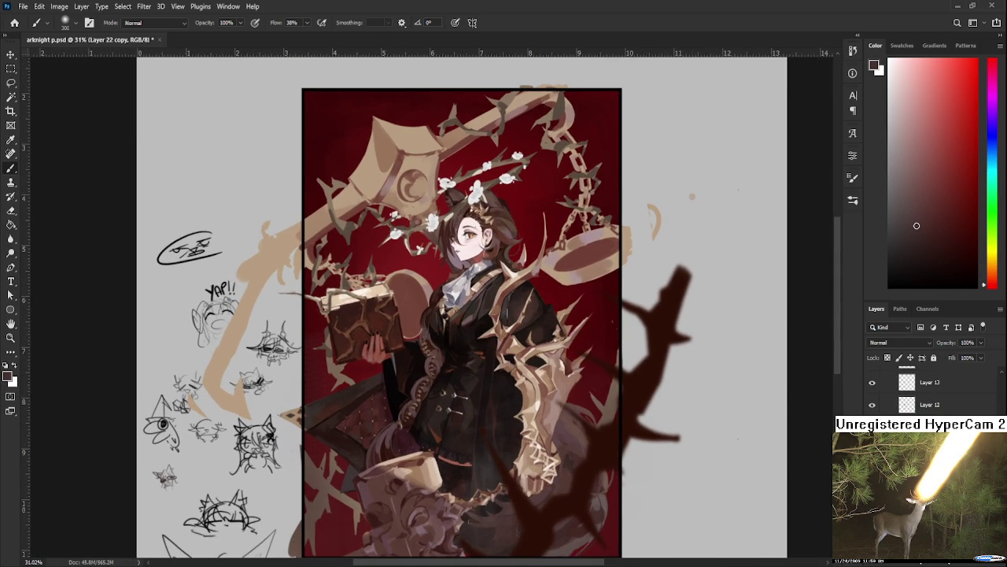
- Swap to white, add empty Layer 23, and enlarge the eraser tip to 60 before returning to the Brush
{"action": "key", "text": "x"}
{"action": "left_click", "coordinate": [531, 303], "text": "ctrl"}
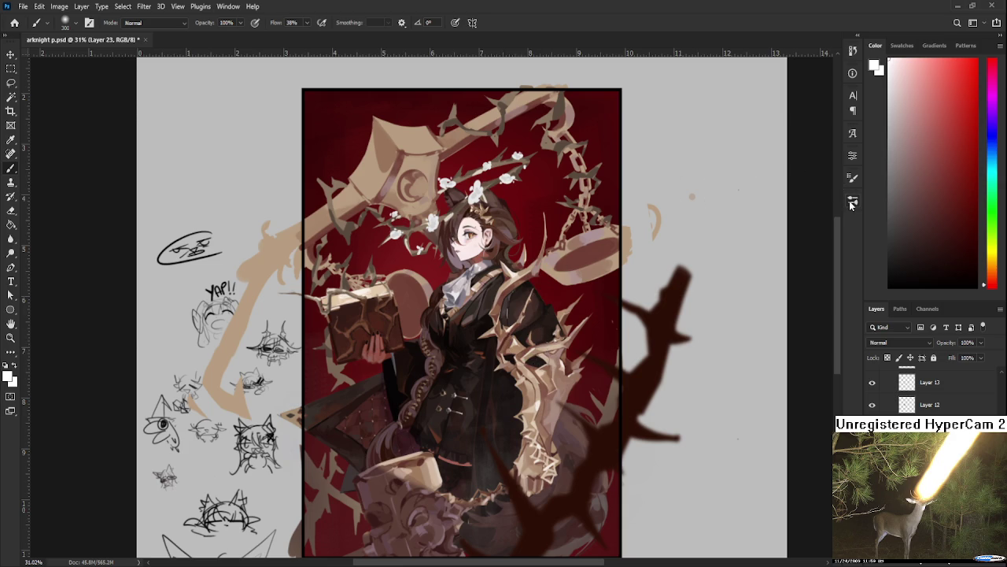
{"action": "key", "text": "e"}
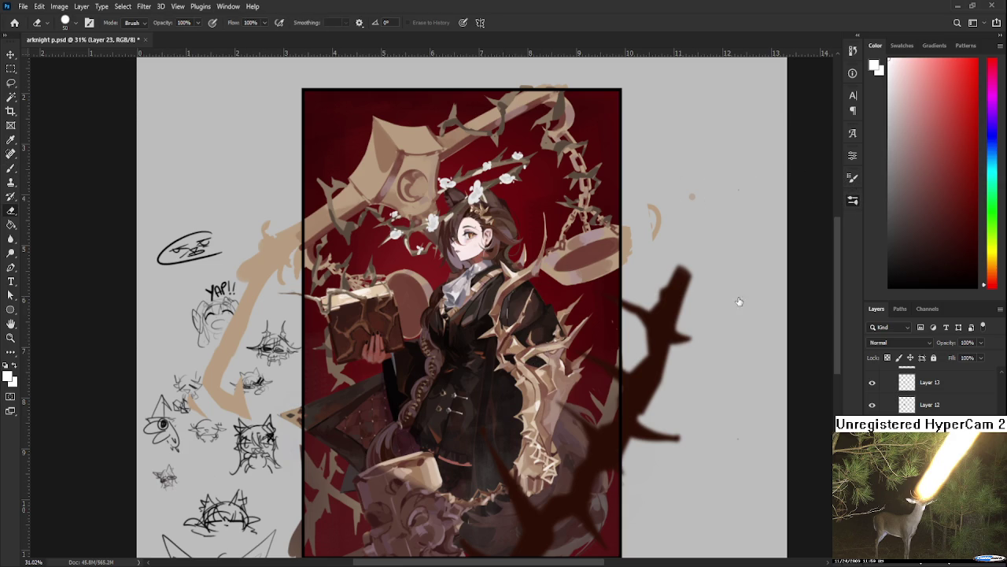
{"action": "key", "text": "period"}
{"action": "key", "text": "b"}
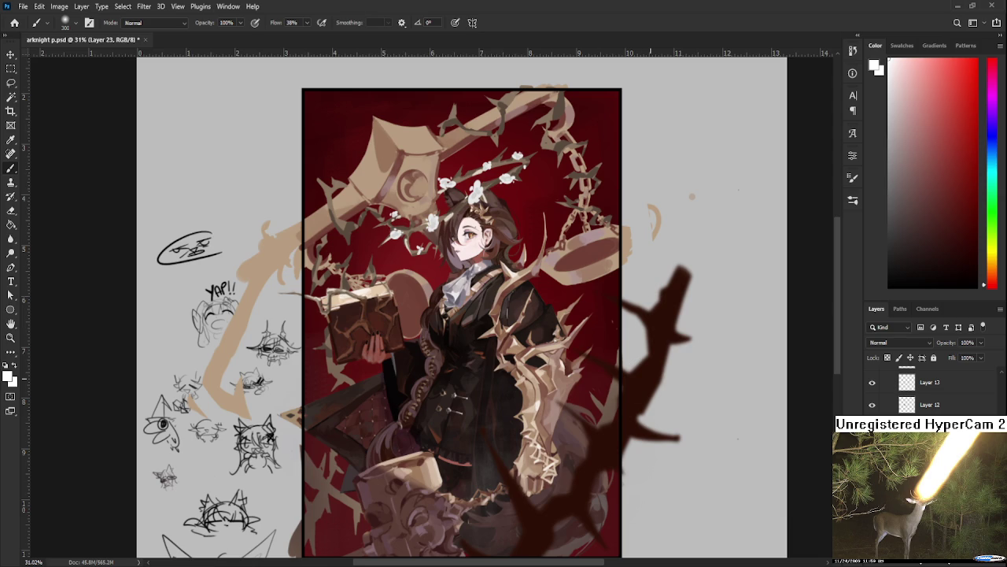
- With an enlarged soft brush, paint reddish glows behind the girl's collar and below the book
{"action": "left_click_drag", "start_coordinate": [504, 307], "coordinate": [517, 356]}
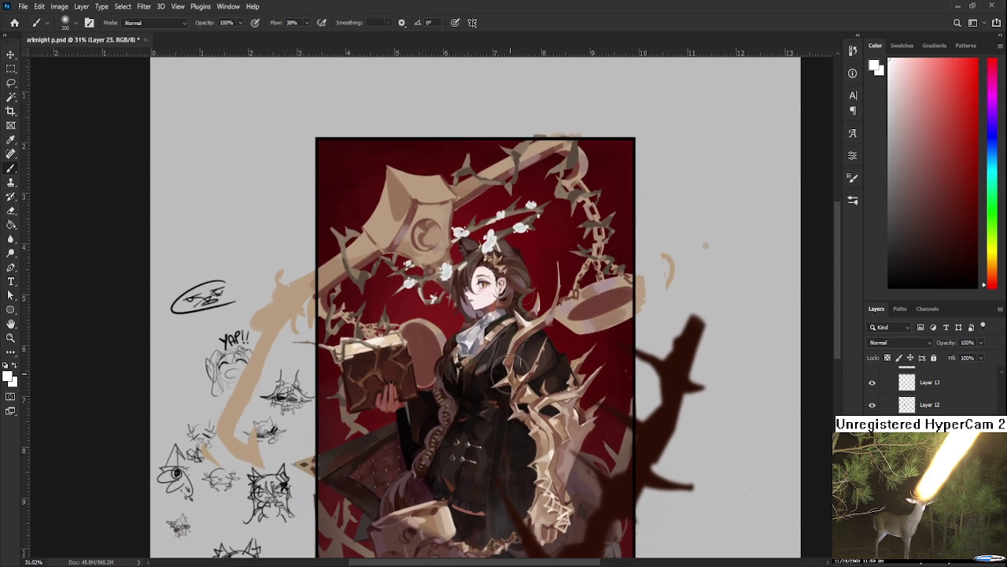
{"action": "left_click_drag", "start_coordinate": [589, 444], "coordinate": [592, 411]}
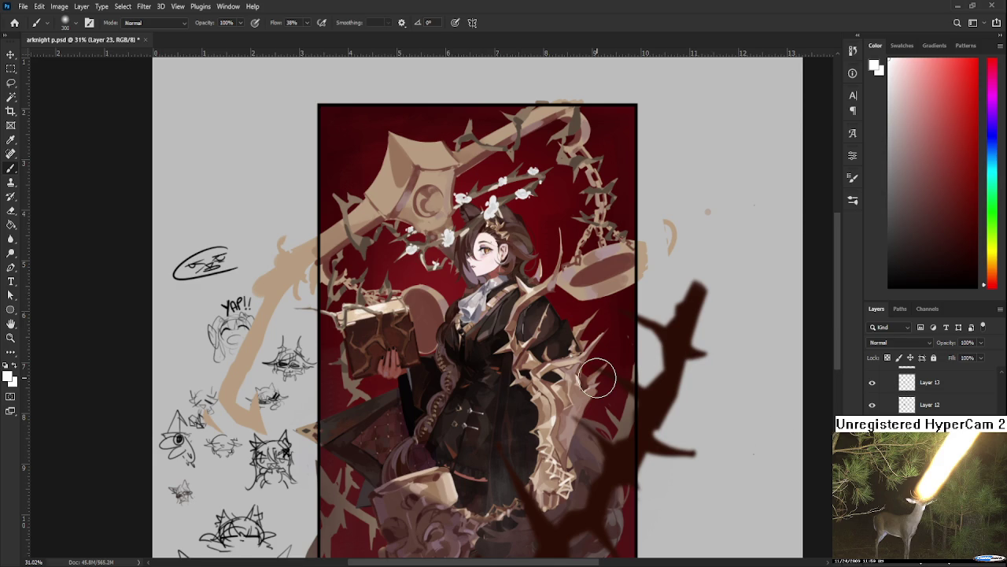
{"action": "key", "text": "bracketright"}
{"action": "key", "text": "bracketright"}
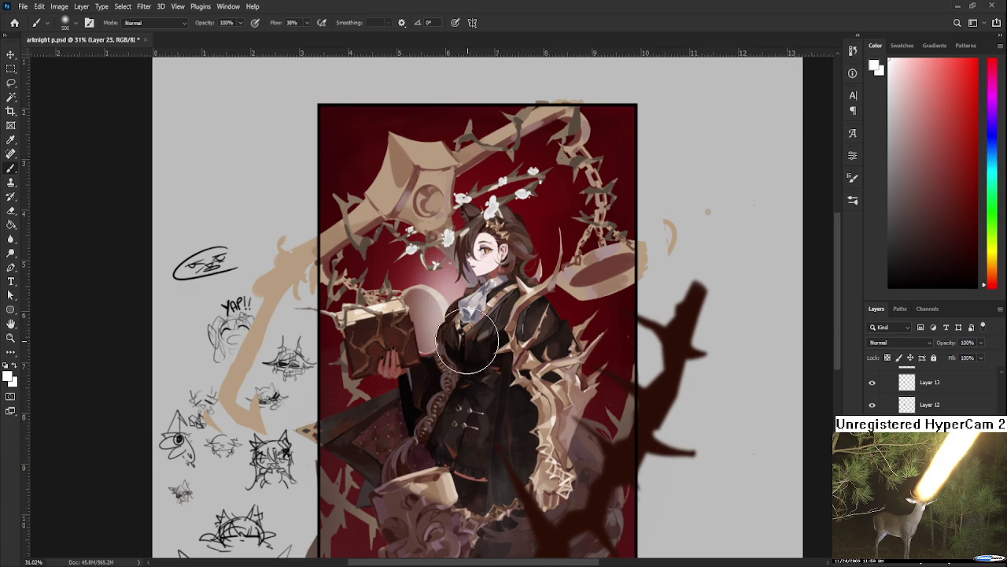
{"action": "mouse_move", "coordinate": [443, 309]}
{"action": "left_mouse_down"}
{"action": "mouse_move", "coordinate": [481, 322]}
{"action": "mouse_move", "coordinate": [547, 271]}
{"action": "mouse_move", "coordinate": [535, 307]}
{"action": "mouse_move", "coordinate": [582, 359]}
{"action": "mouse_move", "coordinate": [602, 313]}
{"action": "left_mouse_up"}
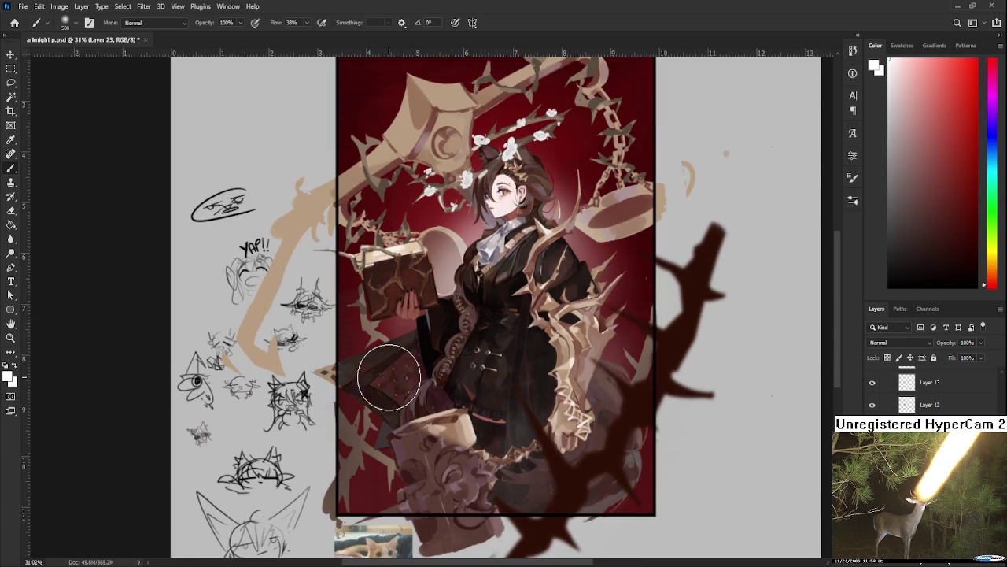
{"action": "left_click_drag", "start_coordinate": [375, 341], "coordinate": [449, 490]}
- Build up the glow below the book and add a light glow between book and figure
{"action": "left_click_drag", "start_coordinate": [520, 370], "coordinate": [383, 404]}
{"action": "left_click_drag", "start_coordinate": [494, 315], "coordinate": [502, 377]}
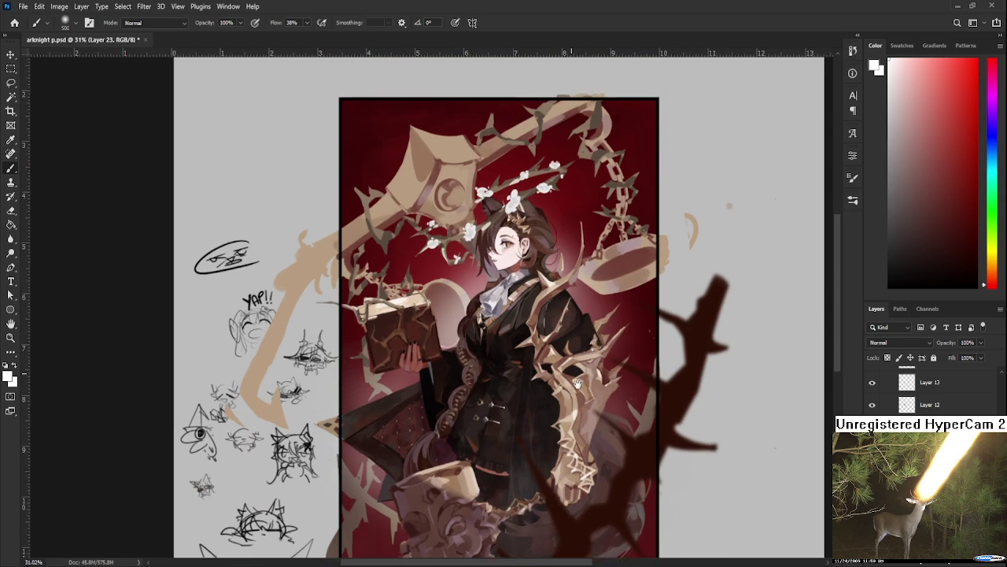
{"action": "left_click_drag", "start_coordinate": [429, 311], "coordinate": [453, 423]}
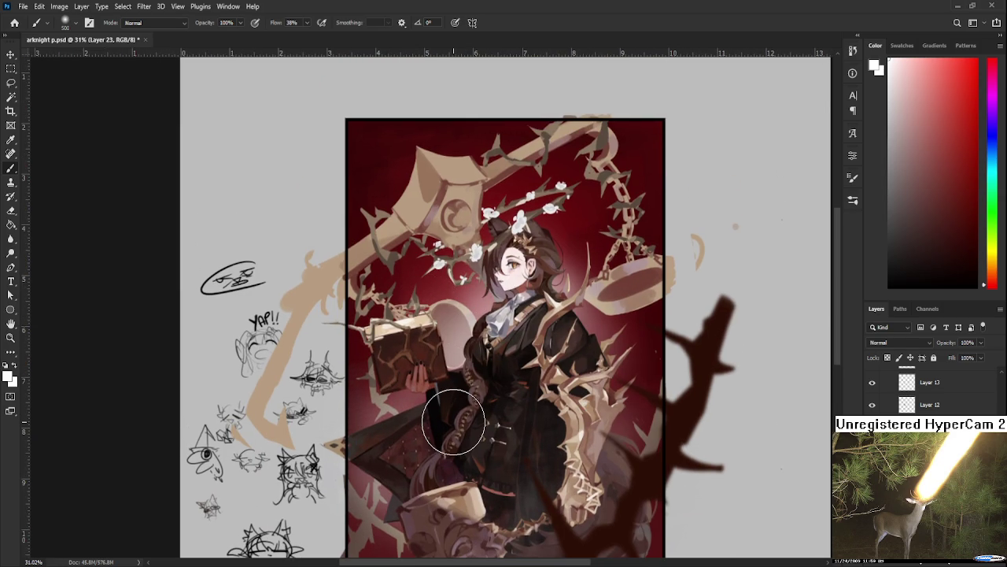
{"action": "scroll", "coordinate": [453, 423], "scroll_direction": "down", "scroll_amount": 5, "text": "alt"}
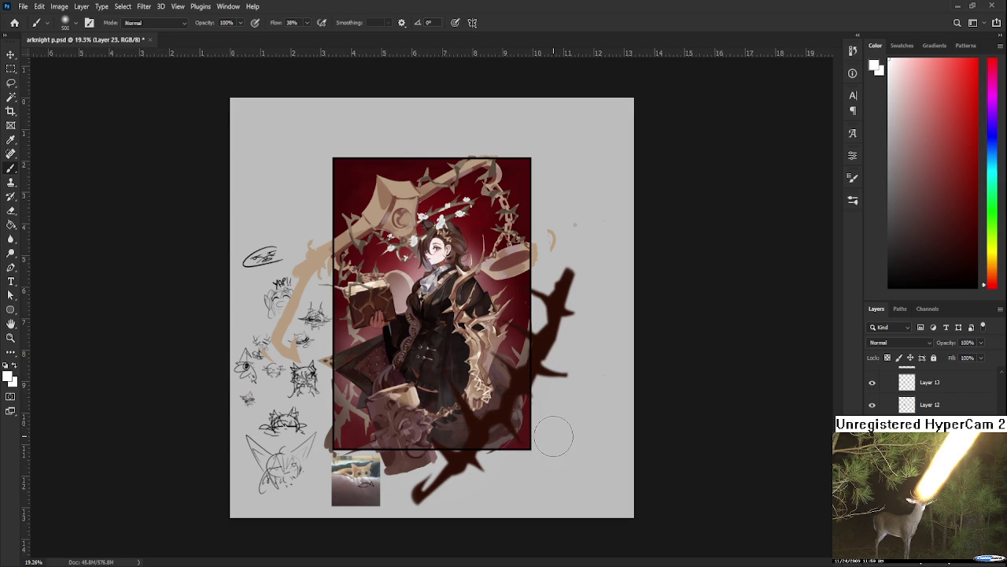
{"action": "key", "text": "e"}
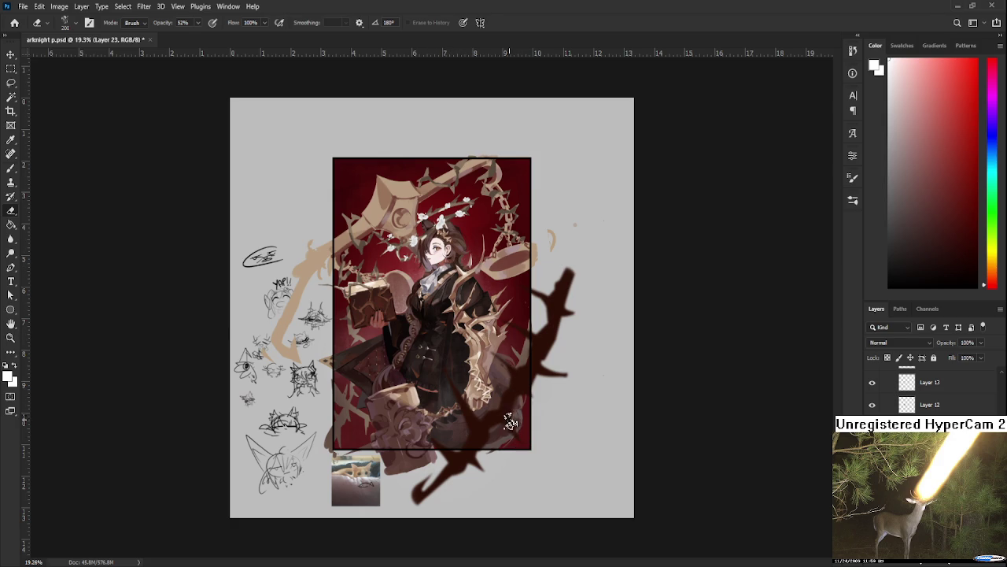
- Switch back to the Brush and enlarge it to size 1500 for a broad haze
{"action": "key", "text": "b"}
{"action": "key", "text": "bracketright"}
{"action": "key", "text": "bracketright"}
{"action": "key", "text": "bracketright"}
{"action": "scroll", "coordinate": [929, 390], "scroll_direction": "down", "scroll_amount": 1}
{"action": "scroll", "coordinate": [928, 389], "scroll_direction": "down", "scroll_amount": 1}
{"action": "scroll", "coordinate": [928, 389], "scroll_direction": "down", "scroll_amount": 1}
{"action": "scroll", "coordinate": [929, 390], "scroll_direction": "down", "scroll_amount": 1}
{"action": "scroll", "coordinate": [929, 390], "scroll_direction": "down", "scroll_amount": 1}
{"action": "scroll", "coordinate": [929, 390], "scroll_direction": "down", "scroll_amount": 1}
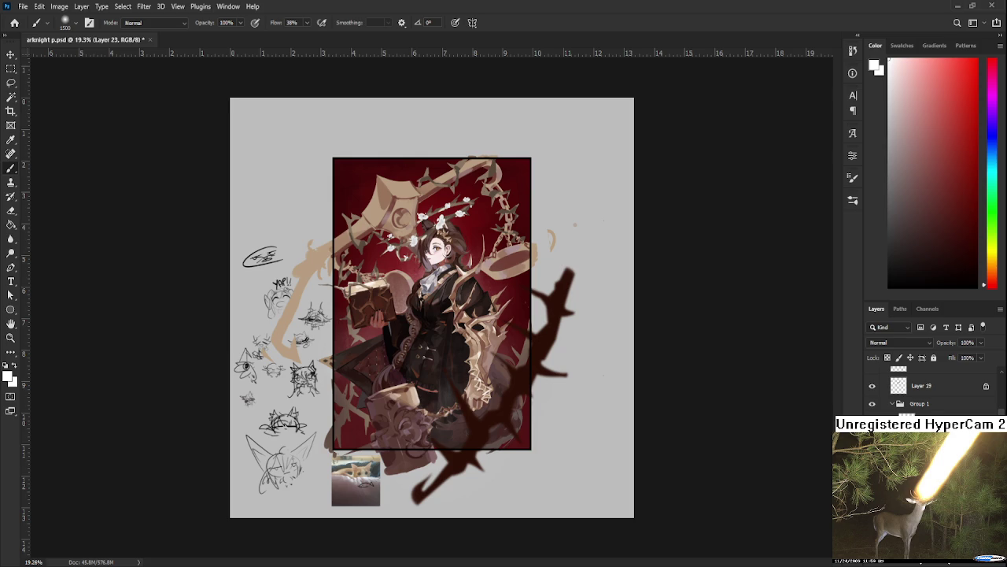
{"action": "scroll", "coordinate": [929, 390], "scroll_direction": "down", "scroll_amount": 1}
{"action": "scroll", "coordinate": [929, 390], "scroll_direction": "down", "scroll_amount": 1}
{"action": "scroll", "coordinate": [929, 390], "scroll_direction": "down", "scroll_amount": 1}
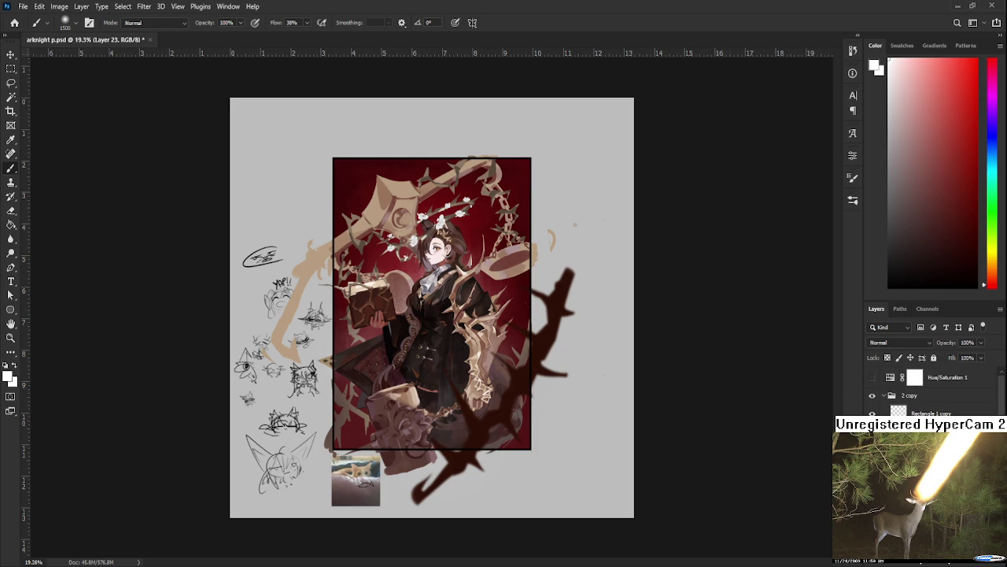
- On Layer 24, brush a white haze over the lower figure, then erase part of it
{"action": "left_click", "coordinate": [976, 563]}
{"action": "left_click_drag", "start_coordinate": [451, 419], "coordinate": [574, 382]}
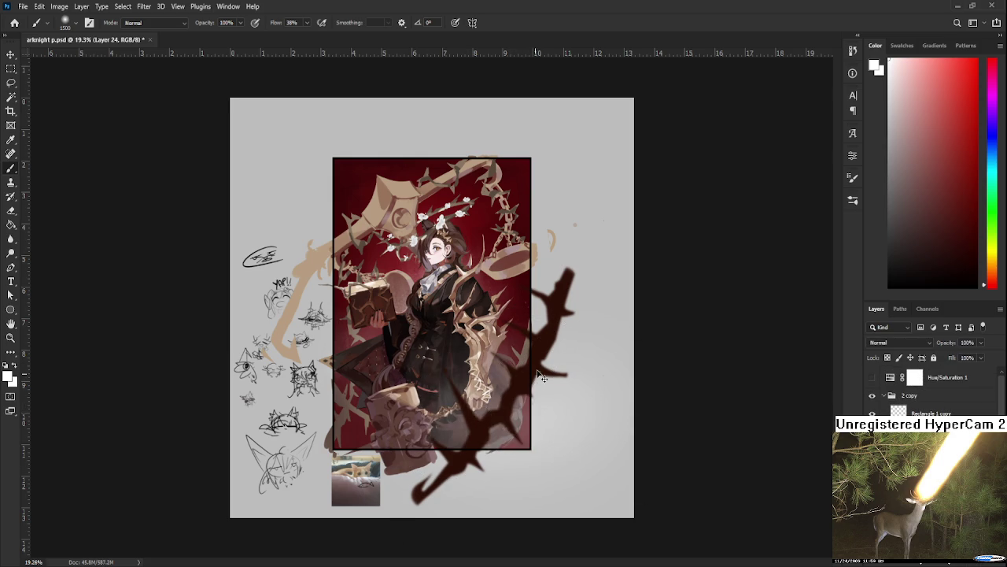
{"action": "key", "text": "e"}
{"action": "left_click_drag", "start_coordinate": [423, 383], "coordinate": [494, 371]}
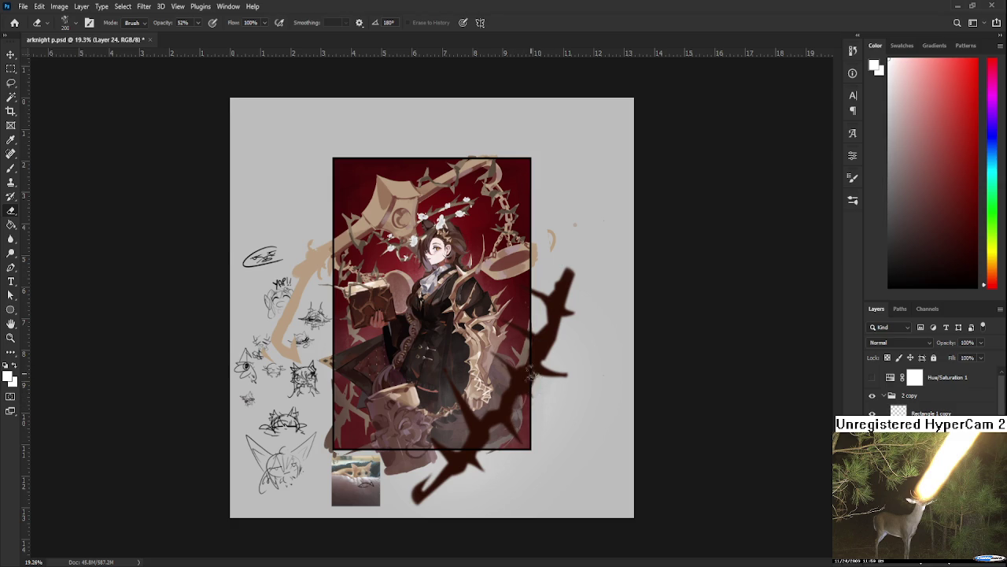
{"action": "scroll", "coordinate": [488, 319], "scroll_direction": "up", "scroll_amount": 2}
{"action": "scroll", "coordinate": [492, 323], "scroll_direction": "down", "scroll_amount": 1}
{"action": "left_click_drag", "start_coordinate": [492, 323], "coordinate": [557, 434]}
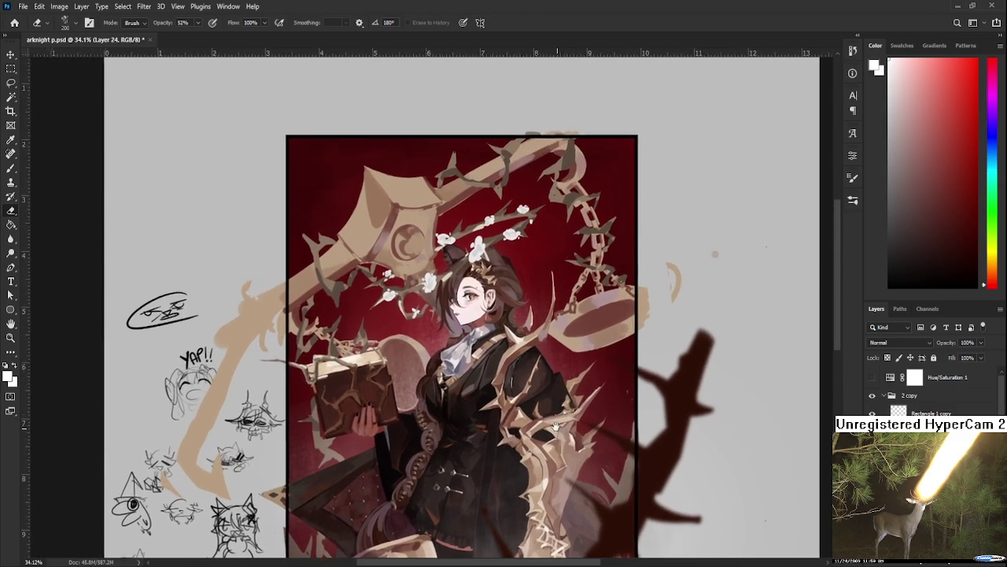
{"action": "left_click_drag", "start_coordinate": [502, 276], "coordinate": [502, 342]}
{"action": "scroll", "coordinate": [501, 343], "scroll_direction": "down", "scroll_amount": 1}
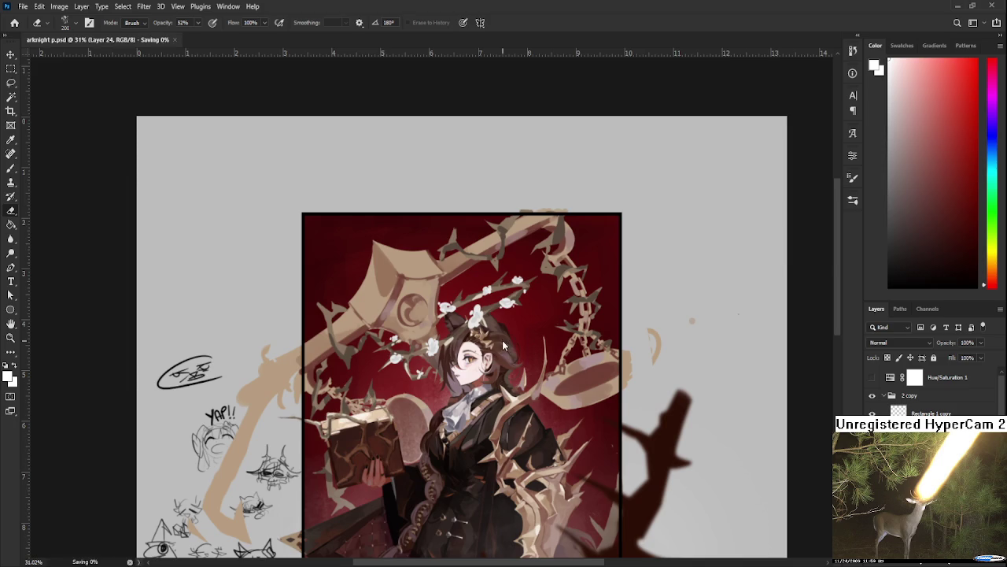
{"action": "scroll", "coordinate": [502, 343], "scroll_direction": "down", "scroll_amount": 2}
{"action": "scroll", "coordinate": [503, 362], "scroll_direction": "up", "scroll_amount": 1}
{"action": "scroll", "coordinate": [503, 367], "scroll_direction": "up", "scroll_amount": 1}
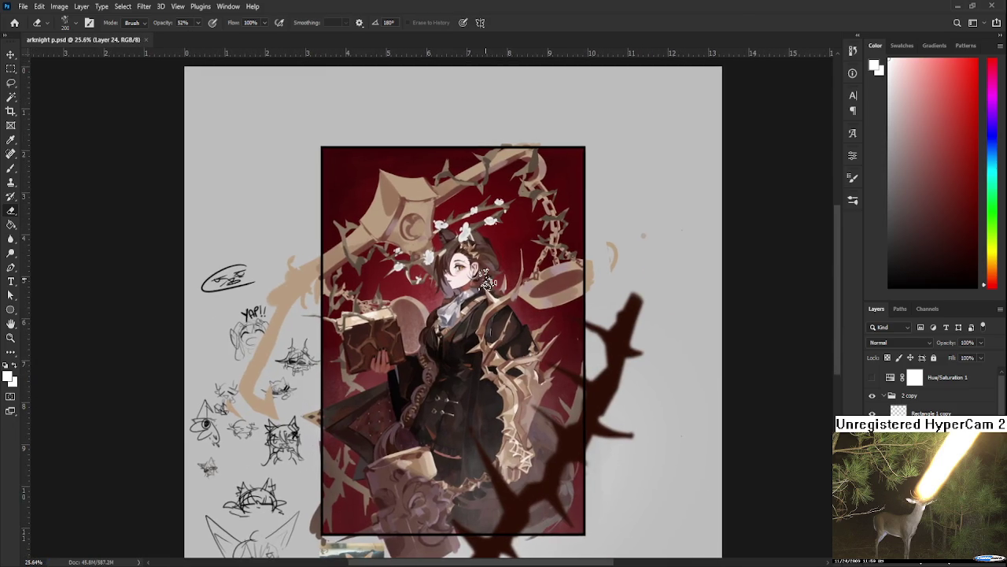
{"action": "scroll", "coordinate": [496, 331], "scroll_direction": "up", "scroll_amount": 1}
{"action": "scroll", "coordinate": [486, 278], "scroll_direction": "up", "scroll_amount": 1}
{"action": "scroll", "coordinate": [486, 277], "scroll_direction": "up", "scroll_amount": 1}
{"action": "scroll", "coordinate": [492, 307], "scroll_direction": "up", "scroll_amount": 1}
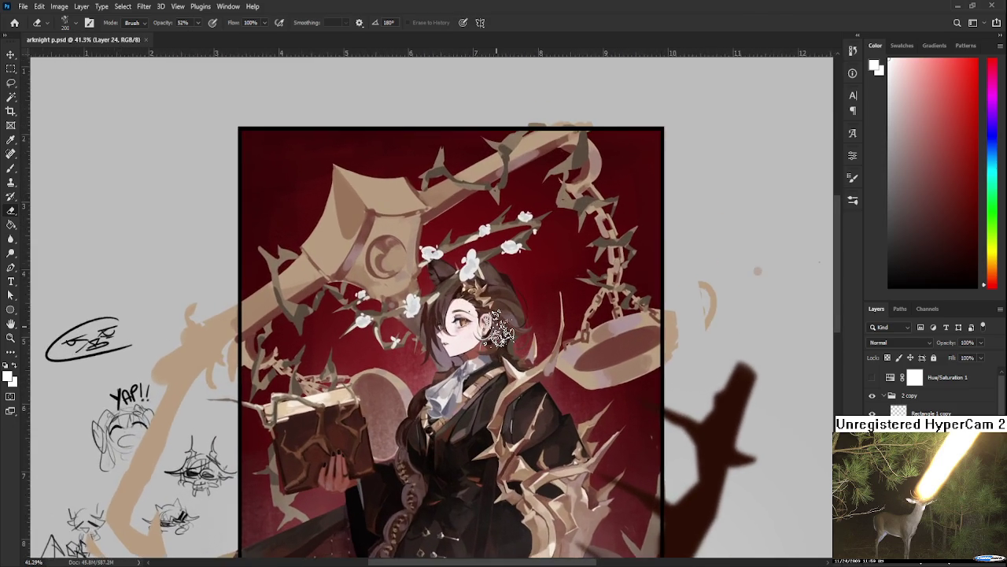
{"action": "scroll", "coordinate": [501, 331], "scroll_direction": "up", "scroll_amount": 1}
{"action": "scroll", "coordinate": [500, 331], "scroll_direction": "down", "scroll_amount": 1}
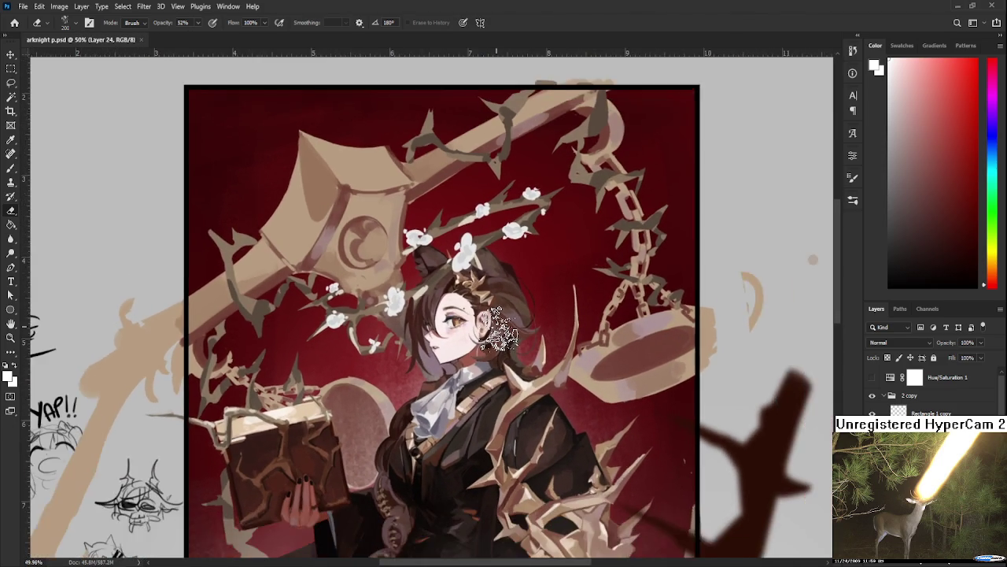
{"action": "scroll", "coordinate": [500, 330], "scroll_direction": "down", "scroll_amount": 2}
{"action": "scroll", "coordinate": [500, 330], "scroll_direction": "down", "scroll_amount": 1}
{"action": "scroll", "coordinate": [498, 331], "scroll_direction": "down", "scroll_amount": 1}
{"action": "scroll", "coordinate": [497, 331], "scroll_direction": "down", "scroll_amount": 3}
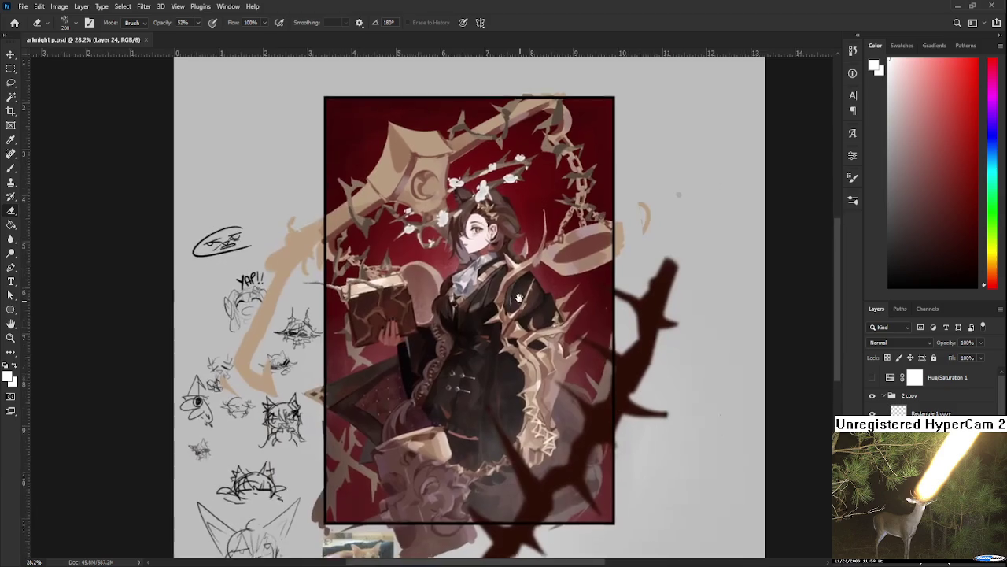
{"action": "scroll", "coordinate": [351, 334], "scroll_direction": "up", "scroll_amount": 2}
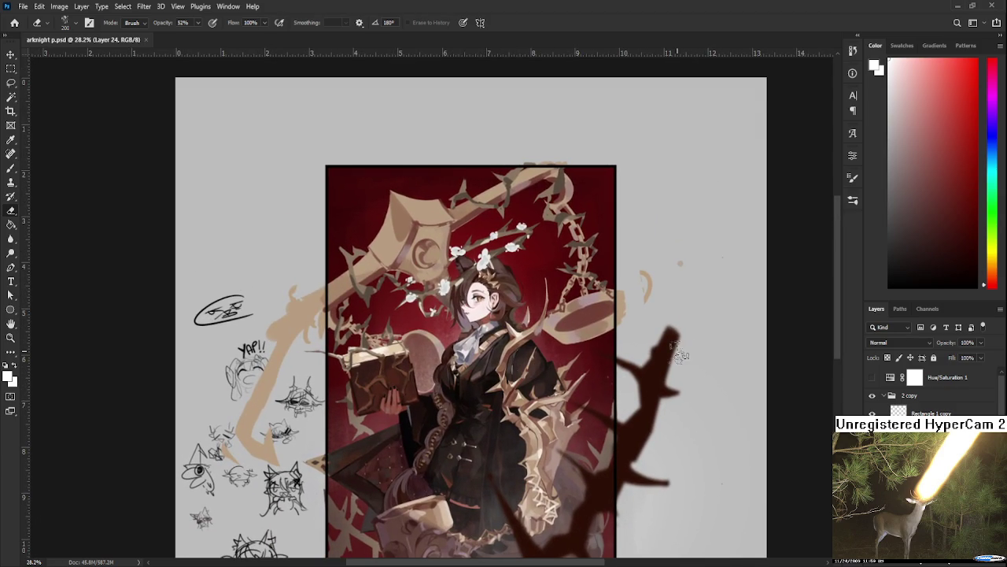
{"action": "scroll", "coordinate": [543, 313], "scroll_direction": "up", "scroll_amount": 1}
{"action": "scroll", "coordinate": [543, 315], "scroll_direction": "up", "scroll_amount": 1}
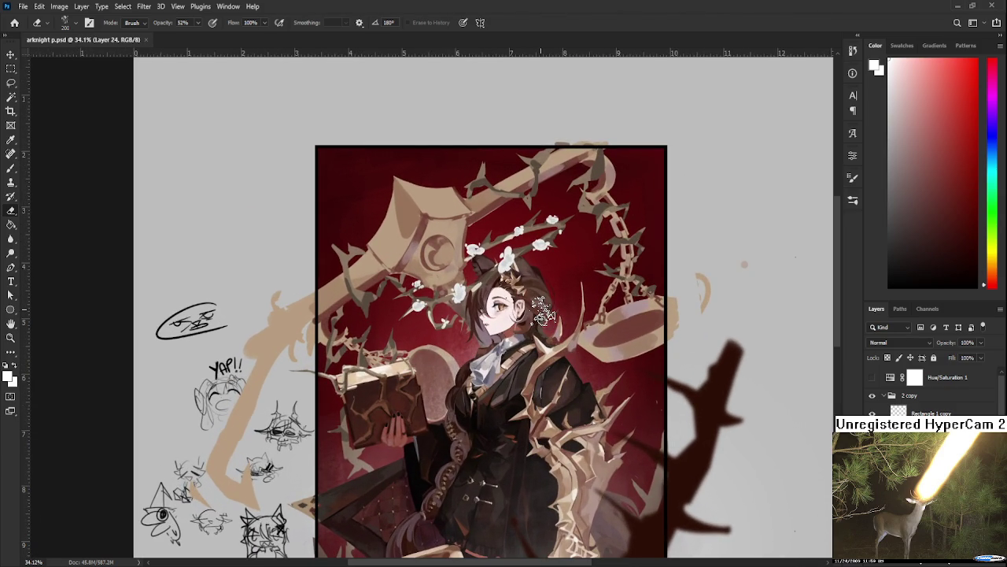
{"action": "scroll", "coordinate": [543, 313], "scroll_direction": "up", "scroll_amount": 3}
{"action": "scroll", "coordinate": [543, 314], "scroll_direction": "up", "scroll_amount": 2}
{"action": "scroll", "coordinate": [543, 313], "scroll_direction": "down", "scroll_amount": 2}
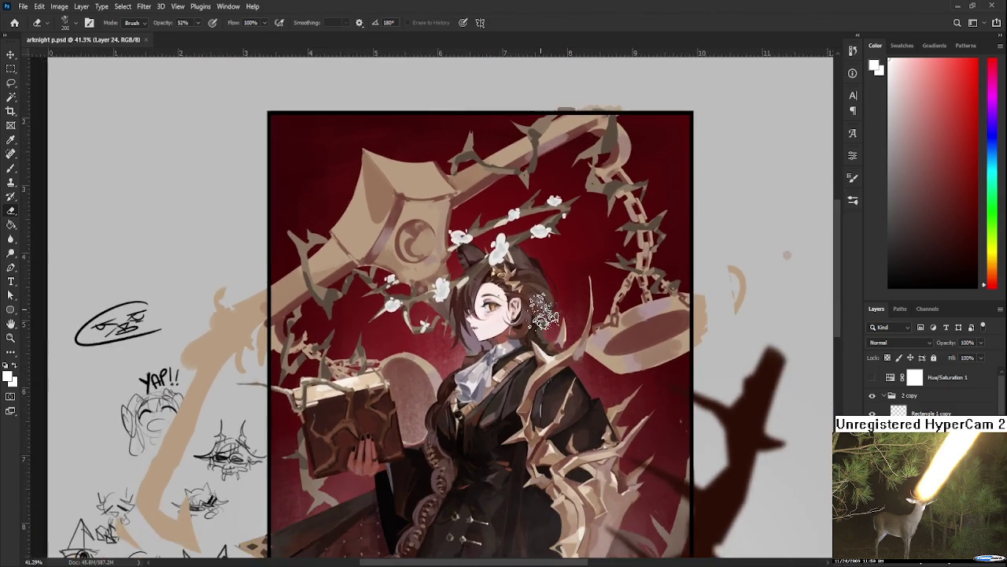
{"action": "scroll", "coordinate": [543, 313], "scroll_direction": "down", "scroll_amount": 5}
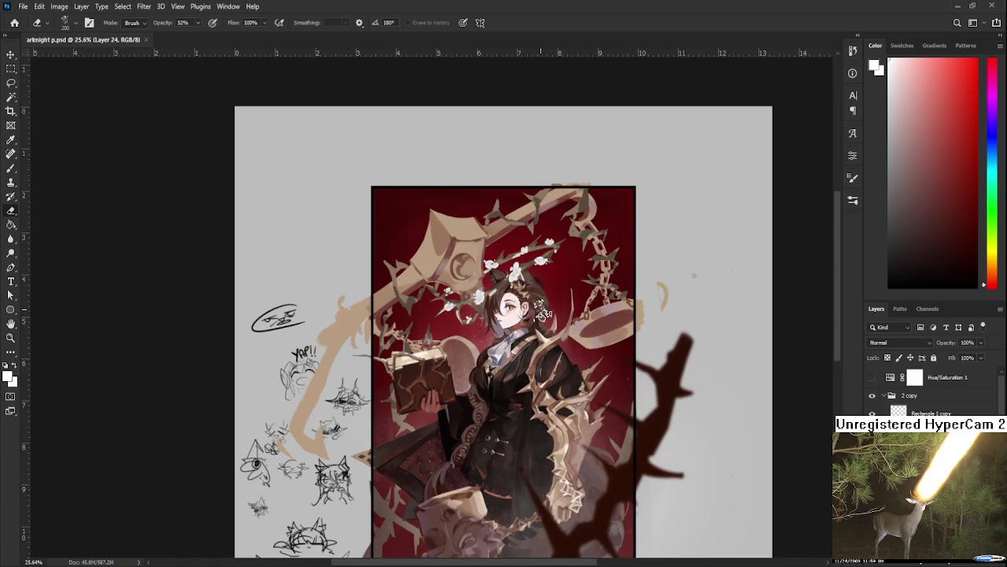
- Create a placeholder text box above the artwork and set its font to Textur
{"action": "key", "text": "t"}
{"action": "left_click_drag", "start_coordinate": [309, 145], "coordinate": [490, 164]}
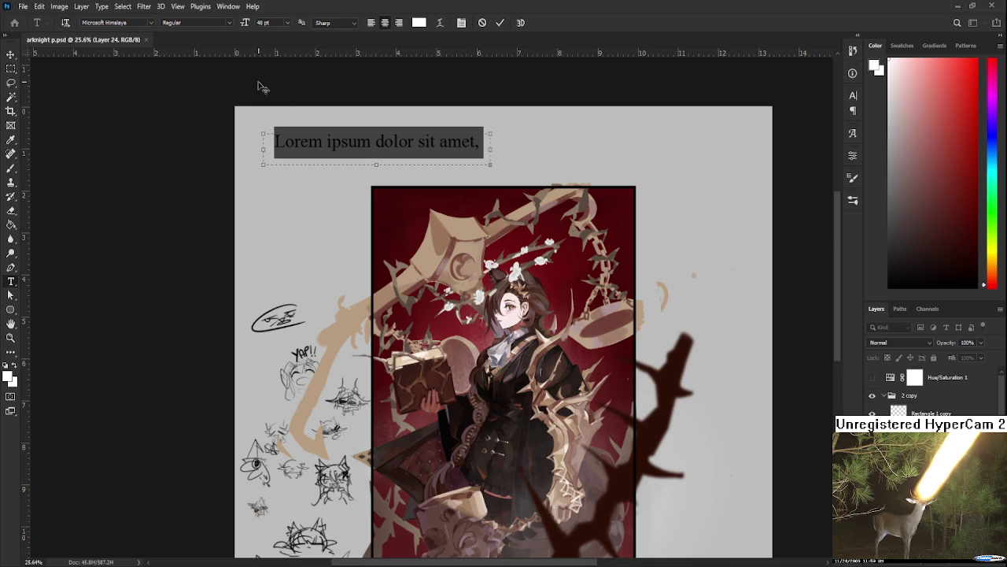
{"action": "left_click", "coordinate": [149, 23]}
{"action": "type", "text": "katsumi"}
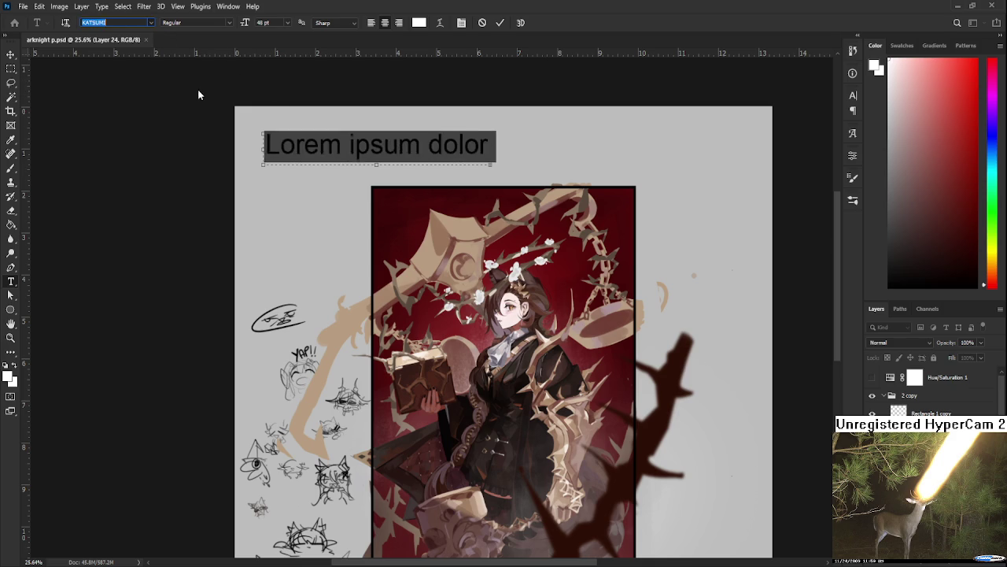
{"action": "type", "text": "textur"}
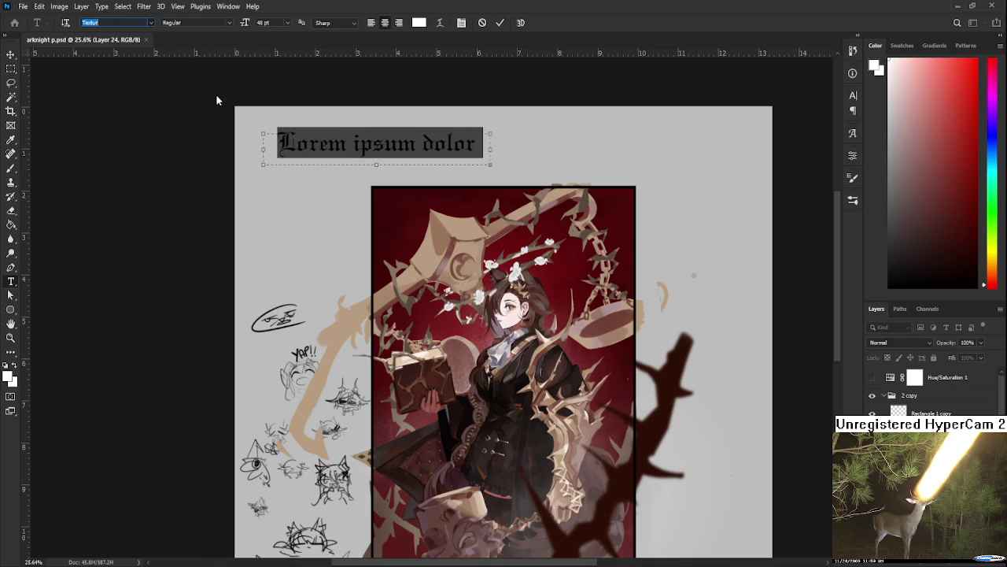
{"action": "key", "text": "Return"}
- Step through more fonts, landing on Microsoft Himalaya, and stretch the box to show a second line
{"action": "left_click", "coordinate": [149, 22]}
{"action": "type", "text": "wingdings"}
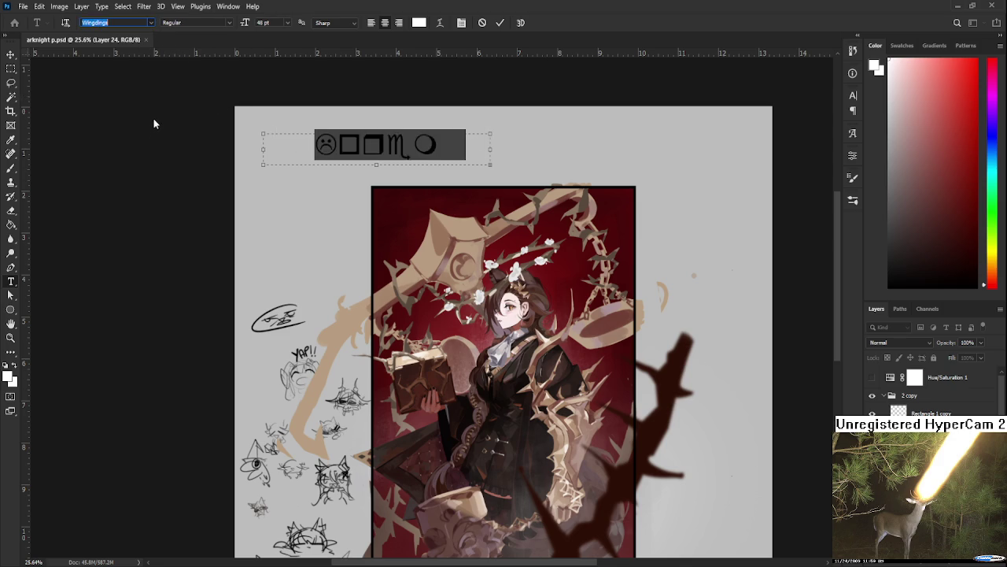
{"action": "type", "text": "arial"}
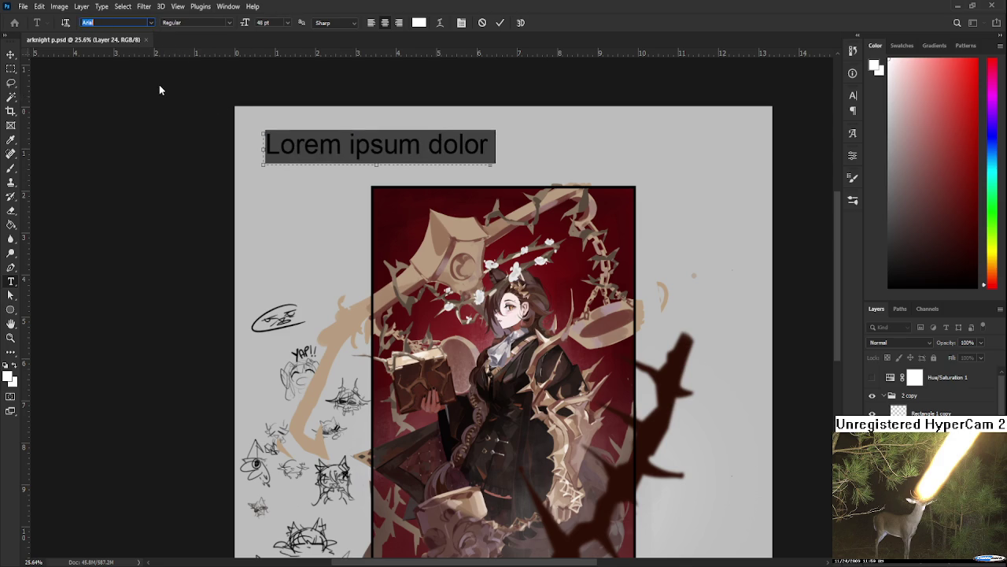
{"action": "type", "text": "tex"}
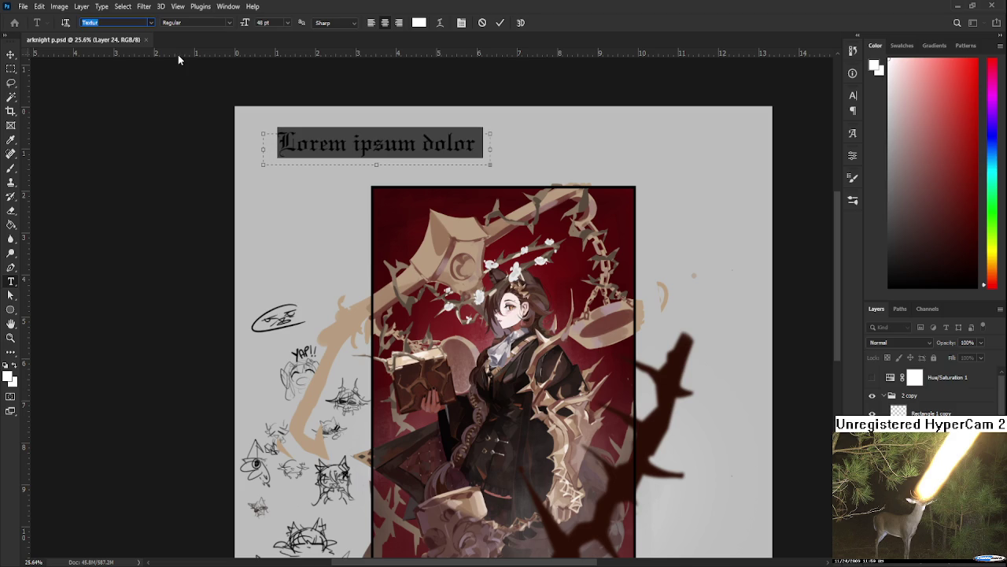
{"action": "key", "text": "Down"}
{"action": "key", "text": "Down"}
{"action": "key", "text": "Down"}
{"action": "key", "text": "Down"}
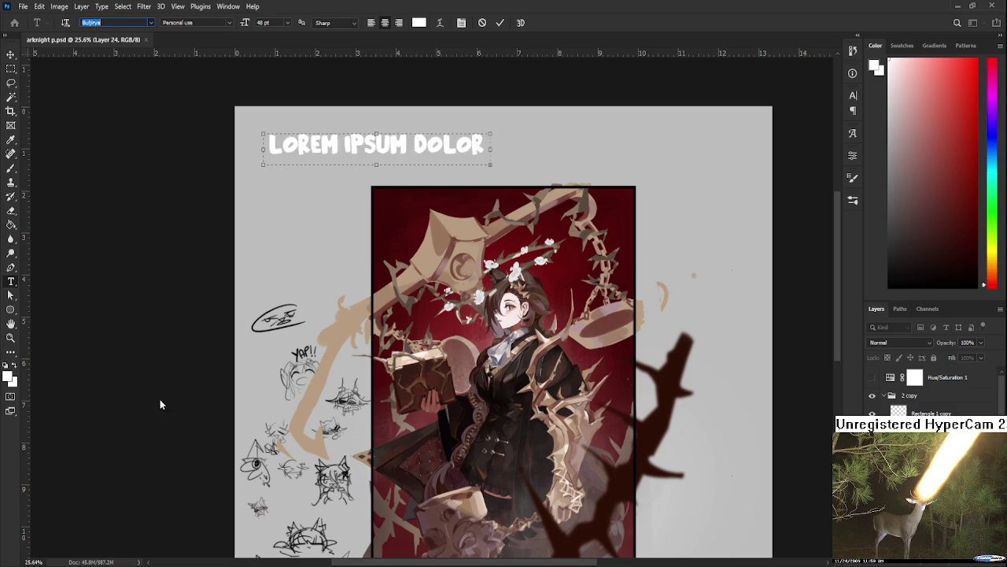
{"action": "key", "text": "Down"}
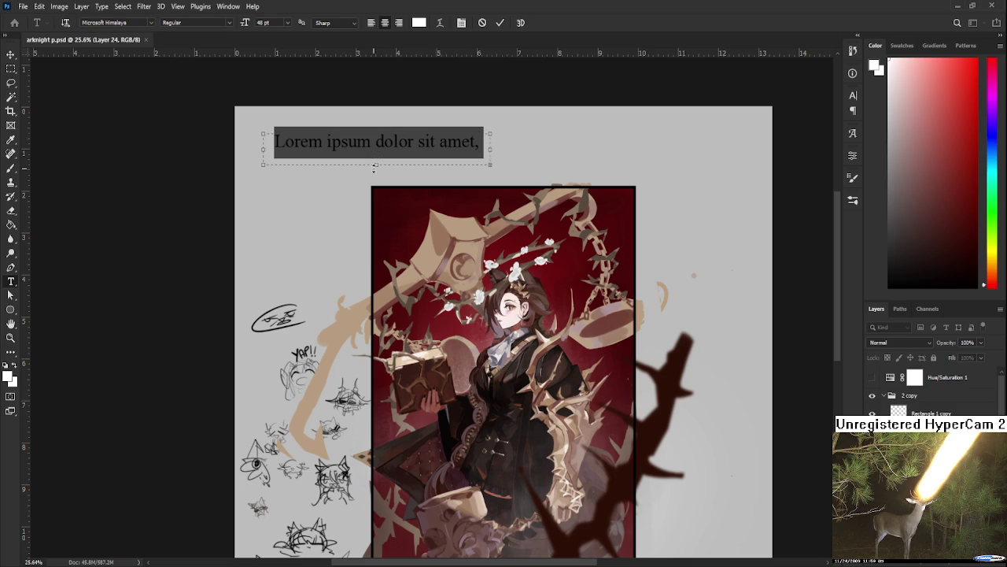
{"action": "left_click_drag", "start_coordinate": [377, 166], "coordinate": [376, 200]}
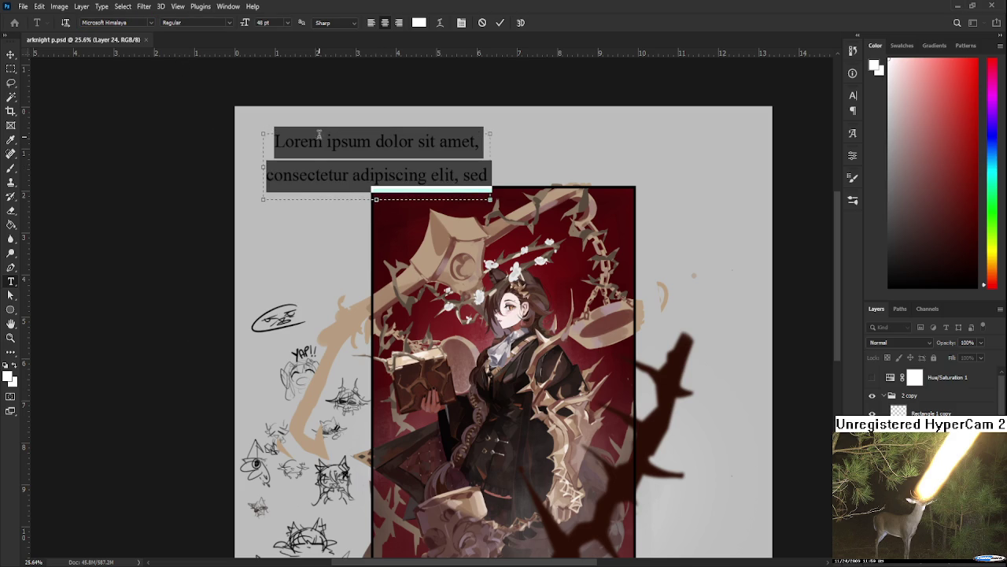
- Cycle up and down through font previews on the placeholder text, passing the Whitelist script
{"action": "left_click", "coordinate": [150, 23]}
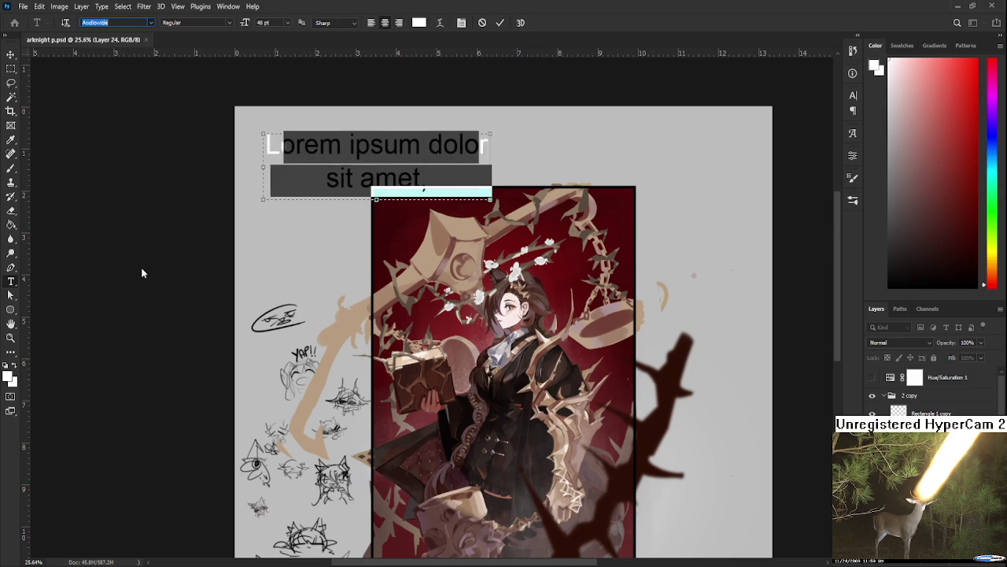
{"action": "key", "text": "Up"}
{"action": "key", "text": "Up"}
{"action": "key", "text": "Up"}
{"action": "key", "text": "Up"}
{"action": "key", "text": "Down"}
{"action": "key", "text": "Down"}
{"action": "key", "text": "Down"}
{"action": "key", "text": "Down"}
{"action": "key", "text": "Down"}
{"action": "key", "text": "Down"}
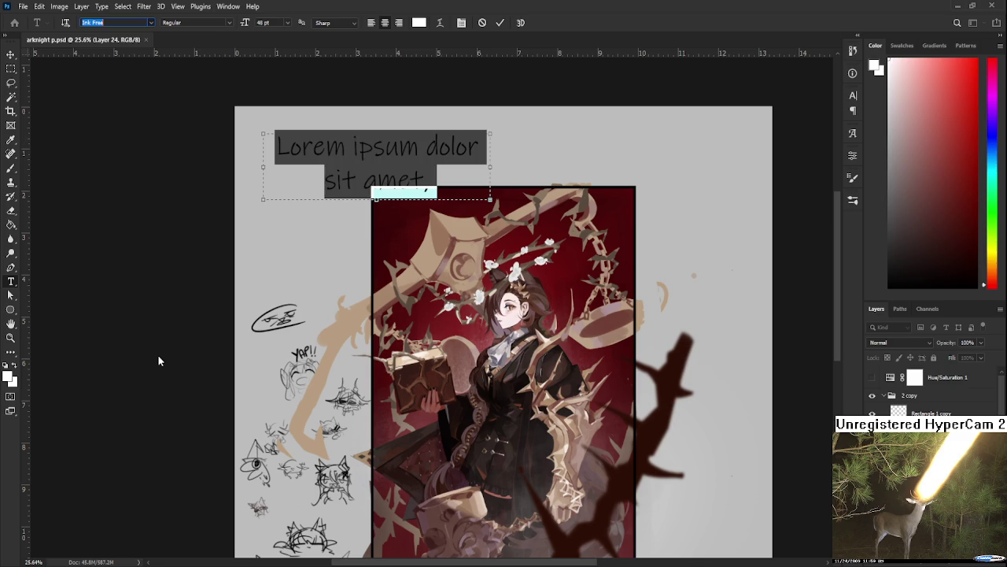
{"action": "key", "text": "Down"}
{"action": "key", "text": "Down"}
{"action": "key", "text": "Down"}
{"action": "key", "text": "Down"}
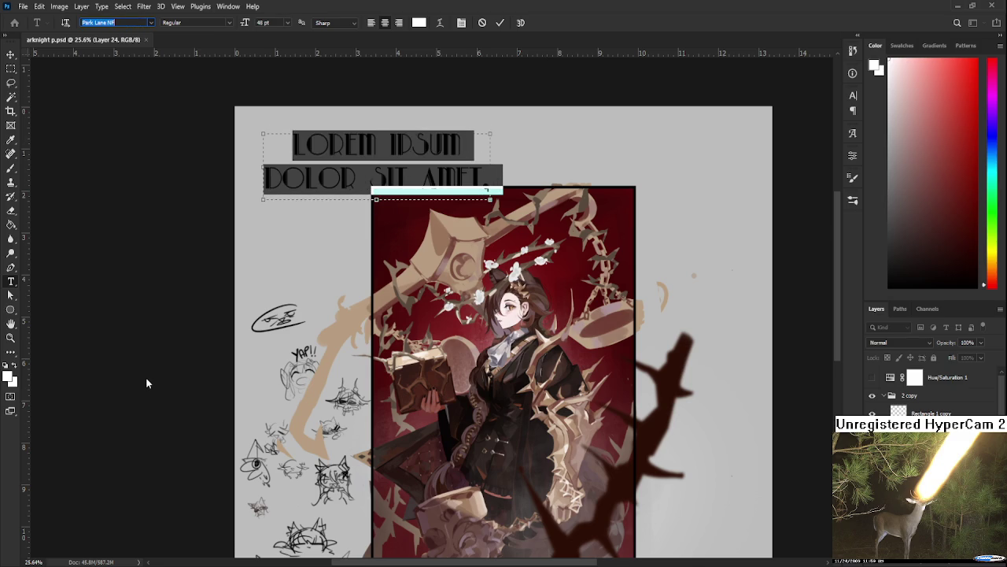
{"action": "key", "text": "Down"}
{"action": "key", "text": "Down"}
{"action": "key", "text": "Down"}
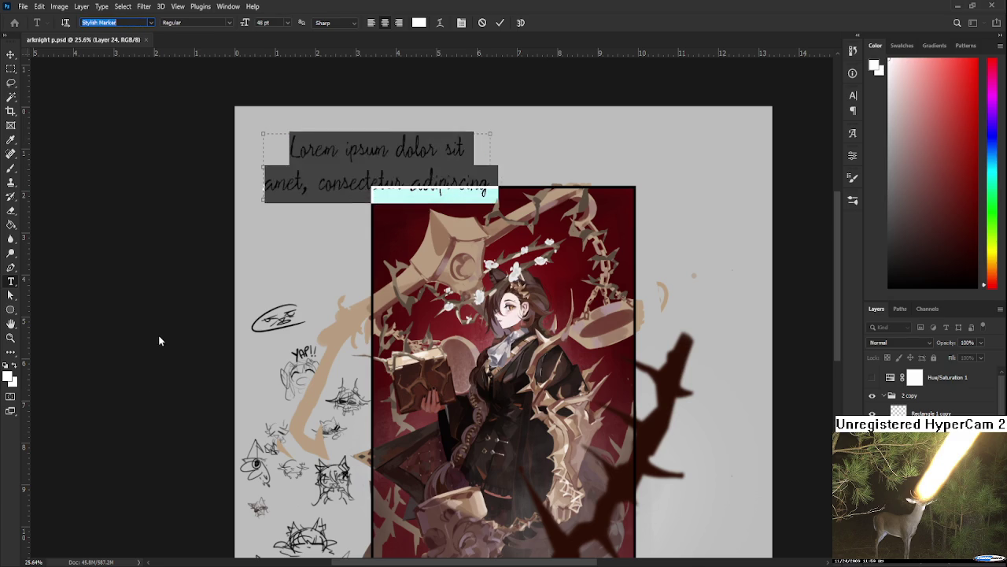
{"action": "key", "text": "Down"}
{"action": "key", "text": "Down"}
{"action": "key", "text": "Down"}
{"action": "key", "text": "Down"}
{"action": "key", "text": "Down"}
{"action": "key", "text": "Down"}
{"action": "key", "text": "Down"}
{"action": "key", "text": "Down"}
{"action": "key", "text": "Down"}
{"action": "key", "text": "Down"}
{"action": "key", "text": "Down"}
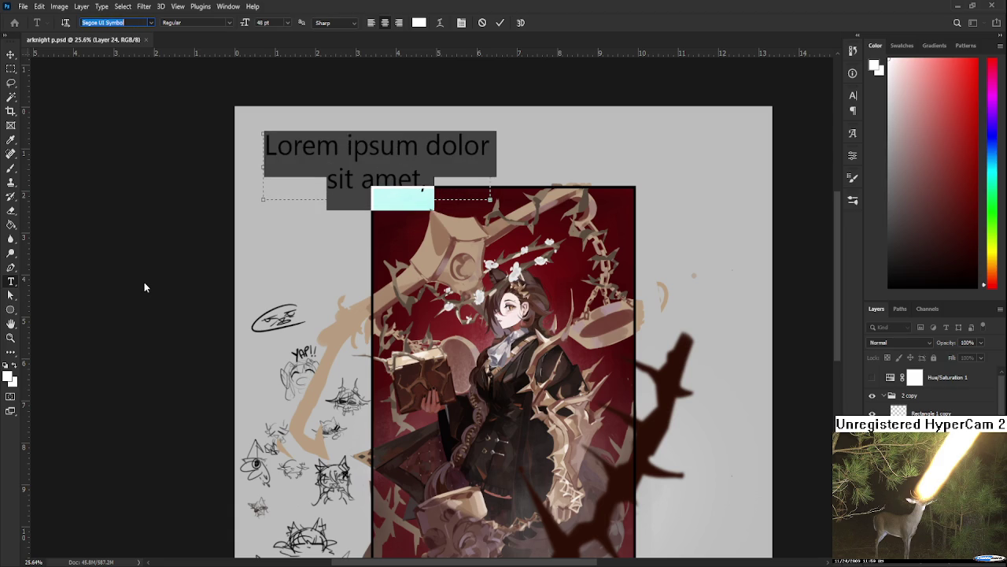
{"action": "key", "text": "Down"}
{"action": "key", "text": "Up"}
{"action": "key", "text": "Up"}
{"action": "key", "text": "Up"}
{"action": "key", "text": "Up"}
{"action": "key", "text": "Up"}
{"action": "key", "text": "Up"}
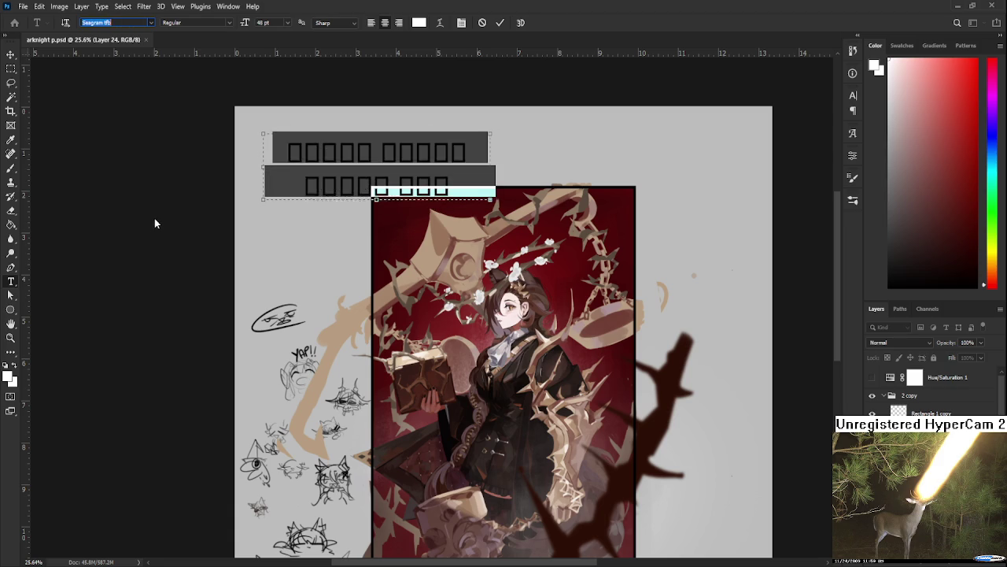
{"action": "key", "text": "Up"}
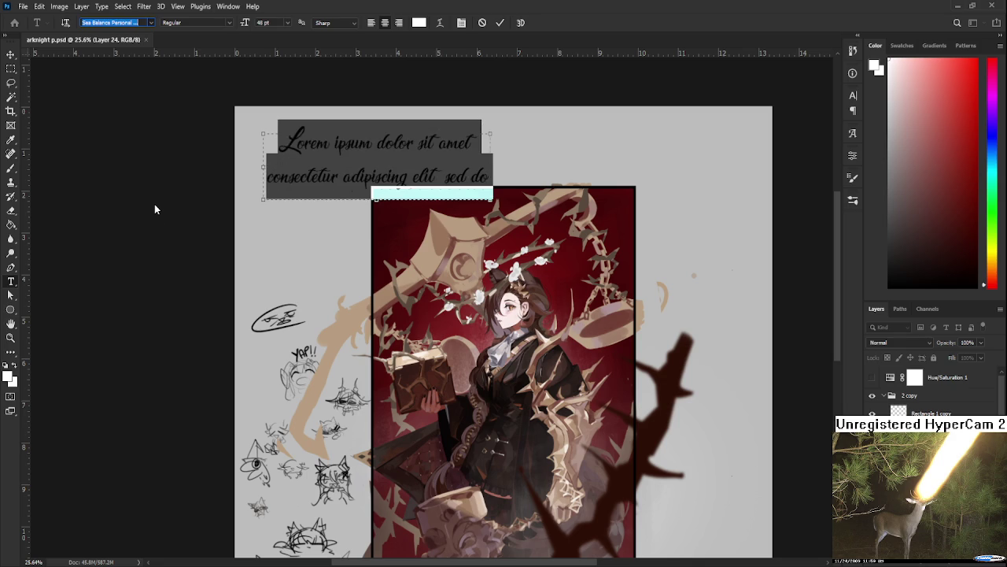
{"action": "key", "text": "Up"}
{"action": "key", "text": "Up"}
{"action": "key", "text": "Down"}
{"action": "key", "text": "Down"}
{"action": "key", "text": "Down"}
{"action": "key", "text": "Down"}
{"action": "key", "text": "Down"}
{"action": "key", "text": "Down"}
{"action": "key", "text": "Down"}
{"action": "key", "text": "Down"}
{"action": "key", "text": "Down"}
{"action": "key", "text": "Up"}
{"action": "key", "text": "Down"}
{"action": "key", "text": "Down"}
{"action": "key", "text": "Down"}
{"action": "key", "text": "Down"}
{"action": "key", "text": "Down"}
{"action": "key", "text": "Down"}
{"action": "key", "text": "Down"}
{"action": "key", "text": "Down"}
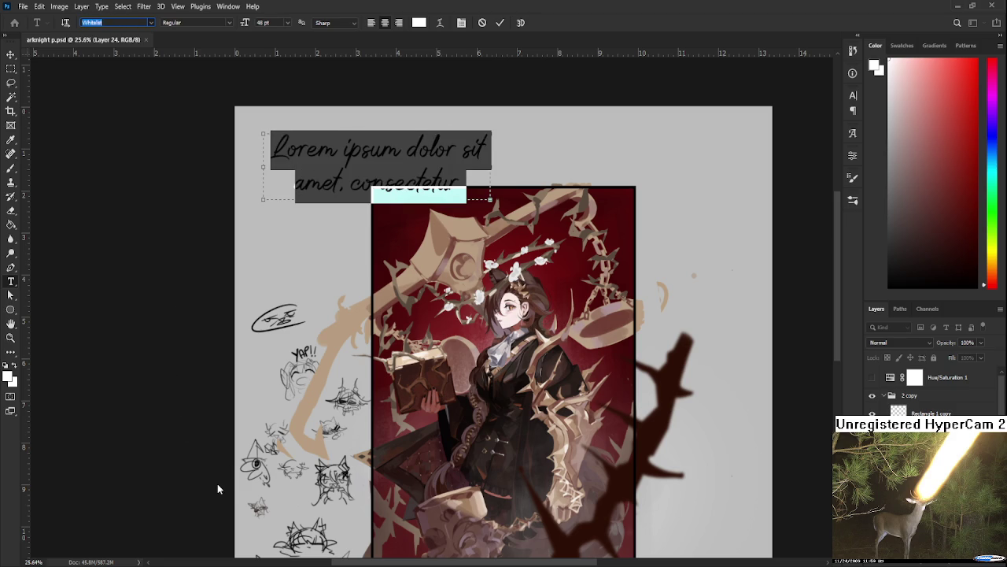
{"action": "key", "text": "Down"}
{"action": "key", "text": "Down"}
- Continue past Microsoft Himalaya, Mellona and Handcaps to the Buljirya serif, then clear the placeholder text
{"action": "key", "text": "Down"}
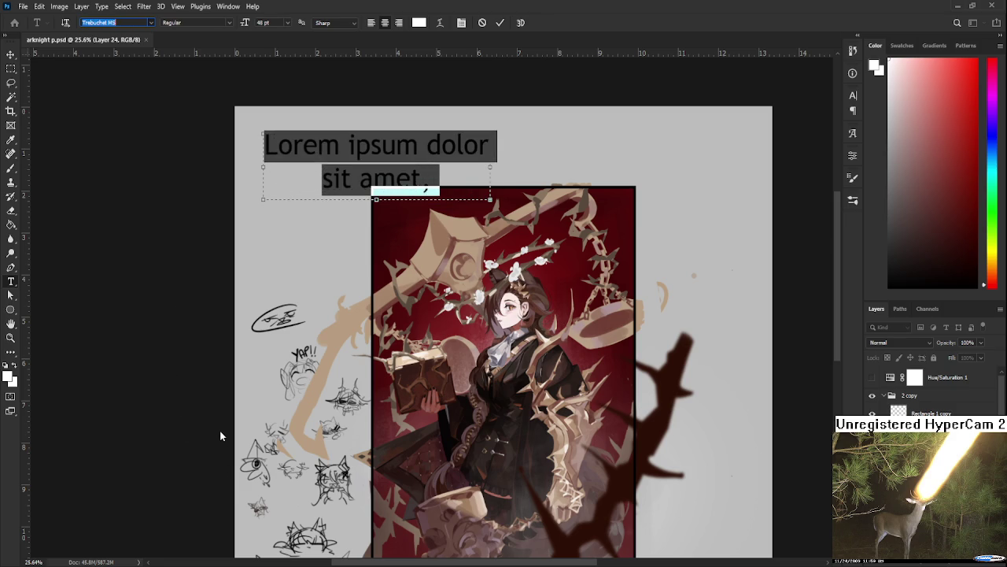
{"action": "key", "text": "Up"}
{"action": "key", "text": "Up"}
{"action": "key", "text": "Up"}
{"action": "key", "text": "Up"}
{"action": "key", "text": "Up"}
{"action": "key", "text": "Up"}
{"action": "key", "text": "Up"}
{"action": "key", "text": "Up"}
{"action": "key", "text": "Up"}
{"action": "key", "text": "Up"}
{"action": "key", "text": "Up"}
{"action": "key", "text": "Up"}
{"action": "key", "text": "Down"}
{"action": "key", "text": "Down"}
{"action": "key", "text": "Down"}
{"action": "key", "text": "Up"}
{"action": "key", "text": "Up"}
{"action": "key", "text": "Up"}
{"action": "key", "text": "Up"}
{"action": "key", "text": "Up"}
{"action": "key", "text": "Up"}
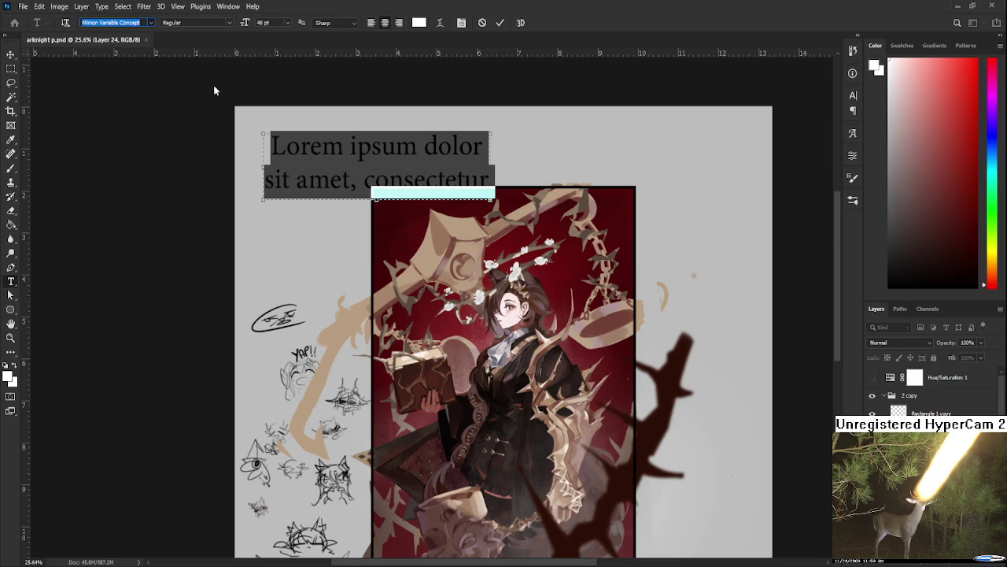
{"action": "key", "text": "Up"}
{"action": "key", "text": "Up"}
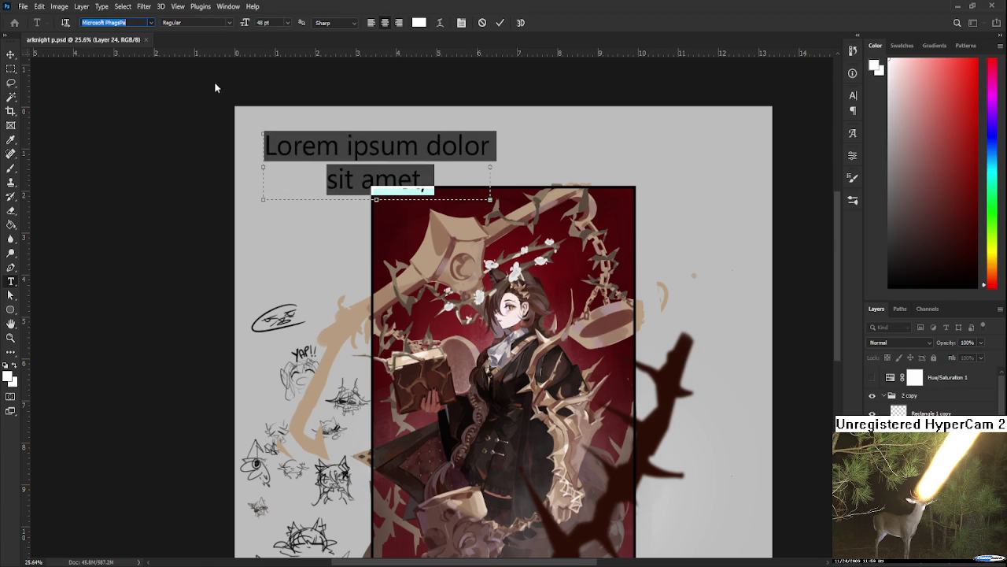
{"action": "key", "text": "Up"}
{"action": "key", "text": "Up"}
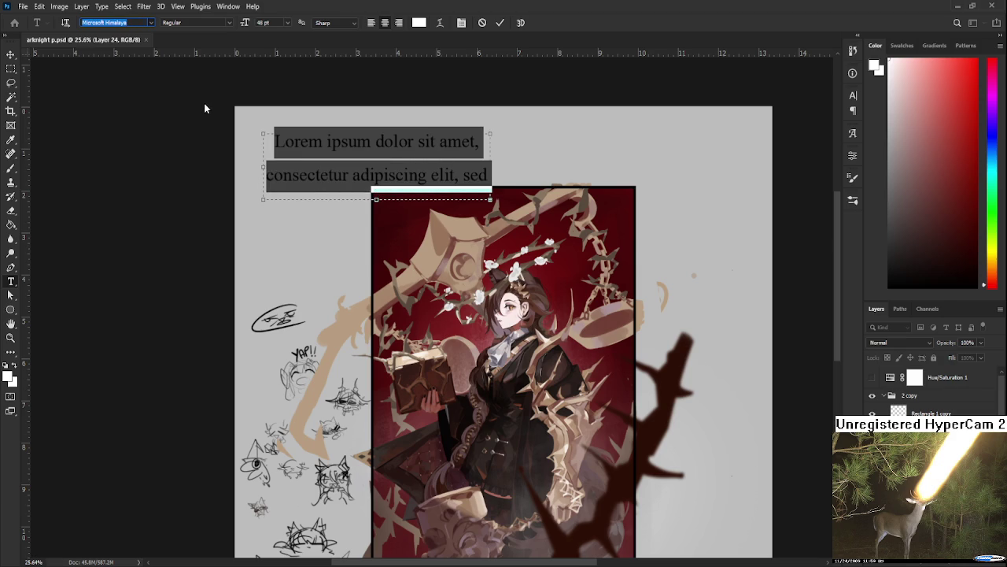
{"action": "key", "text": "Up"}
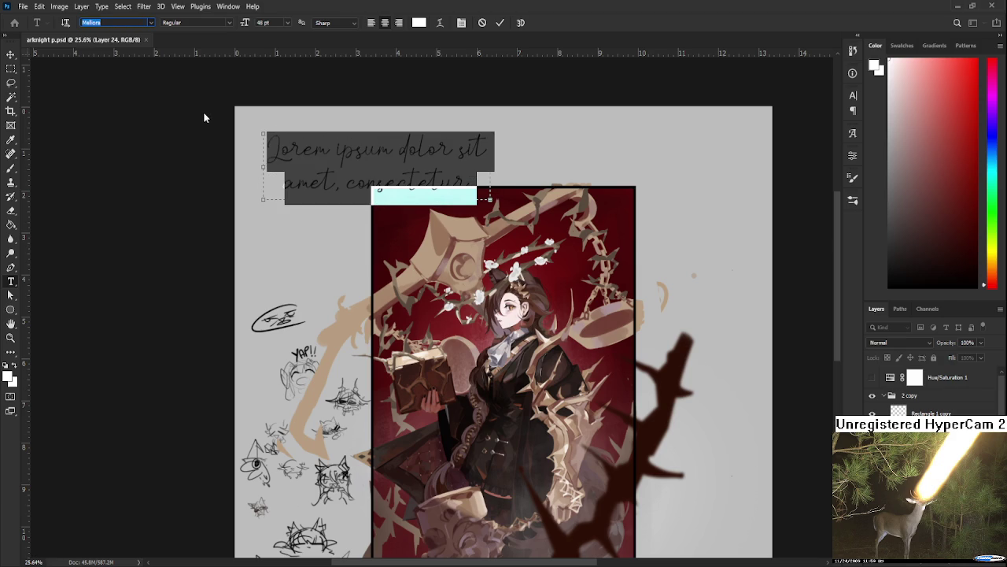
{"action": "key", "text": "Up"}
{"action": "key", "text": "Up"}
{"action": "key", "text": "Up"}
{"action": "key", "text": "Up"}
{"action": "key", "text": "Up"}
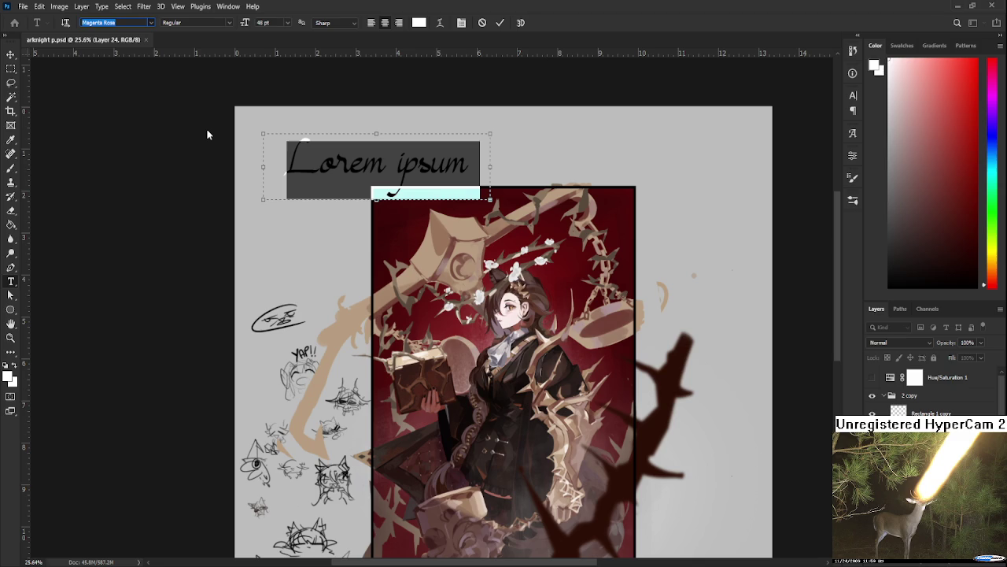
{"action": "key", "text": "Up"}
{"action": "key", "text": "Up"}
{"action": "key", "text": "Up"}
{"action": "key", "text": "Up"}
{"action": "key", "text": "Up"}
{"action": "key", "text": "Up"}
{"action": "key", "text": "Up"}
{"action": "key", "text": "Up"}
{"action": "key", "text": "Up"}
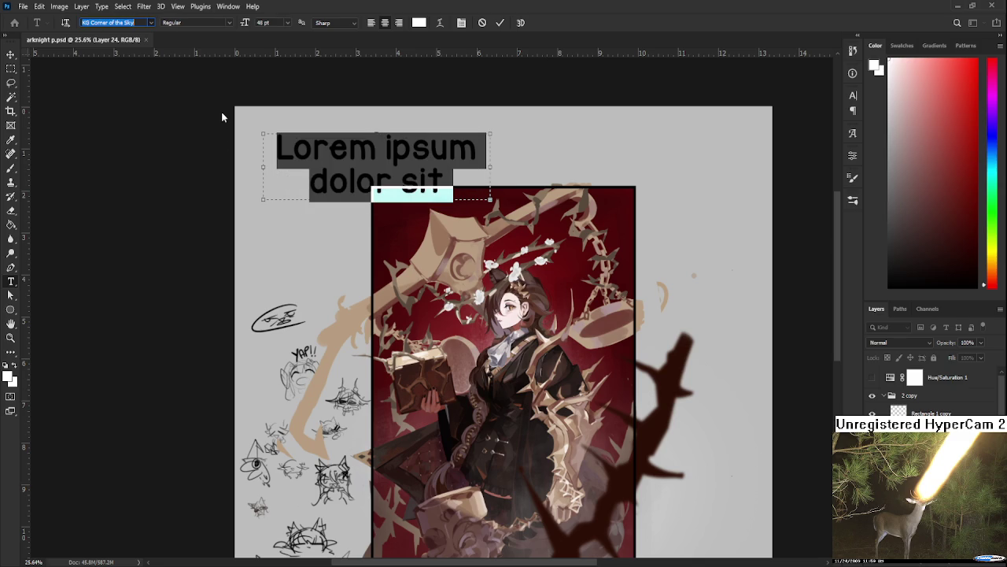
{"action": "key", "text": "Up"}
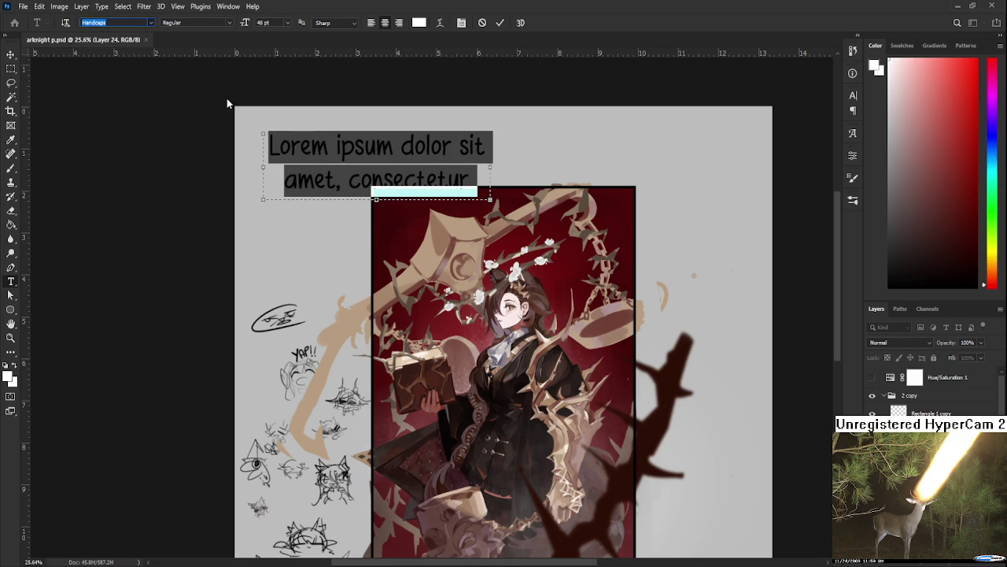
{"action": "key", "text": "Up"}
{"action": "key", "text": "Up"}
{"action": "key", "text": "Up"}
{"action": "key", "text": "Up"}
{"action": "key", "text": "Up"}
{"action": "key", "text": "Up"}
{"action": "key", "text": "Up"}
{"action": "key", "text": "Up"}
{"action": "key", "text": "Up"}
{"action": "key", "text": "Up"}
{"action": "key", "text": "Up"}
{"action": "key", "text": "Up"}
{"action": "key", "text": "Up"}
{"action": "key", "text": "Up"}
{"action": "key", "text": "Up"}
{"action": "key", "text": "Up"}
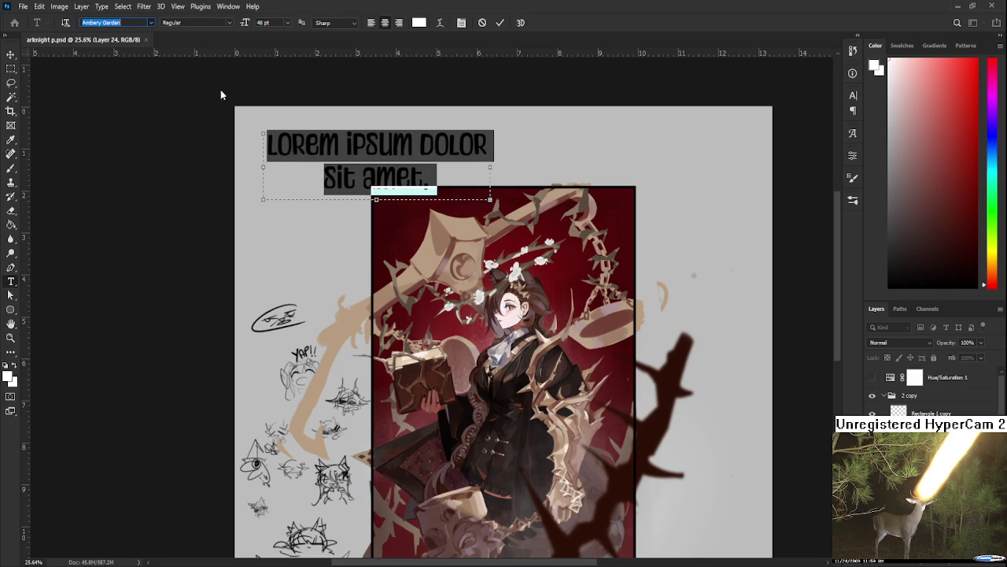
{"action": "key", "text": "Up"}
{"action": "key", "text": "Up"}
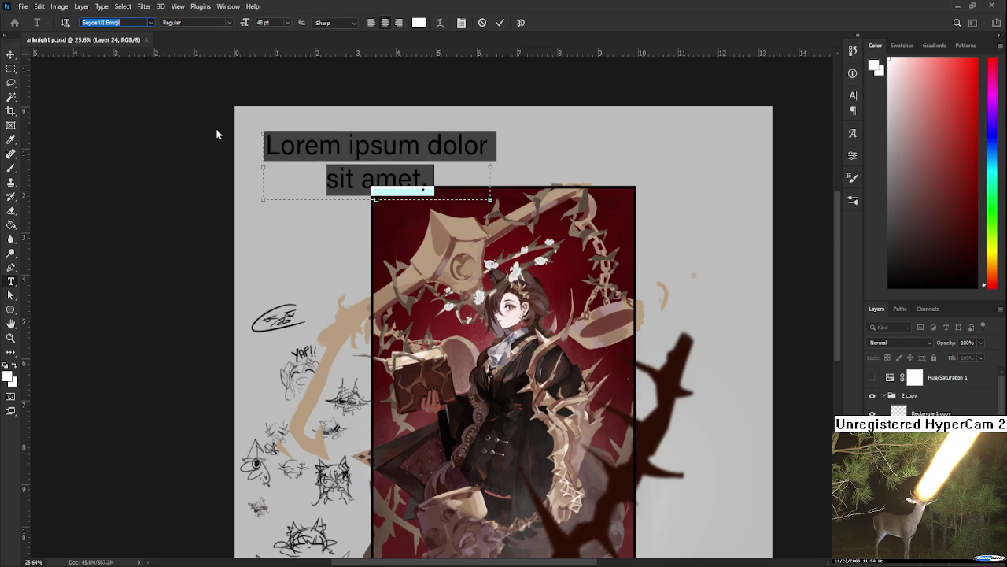
{"action": "key", "text": "Up"}
{"action": "key", "text": "Up"}
{"action": "key", "text": "Up"}
{"action": "key", "text": "Up"}
{"action": "key", "text": "Up"}
{"action": "key", "text": "Up"}
{"action": "key", "text": "Up"}
{"action": "key", "text": "Up"}
{"action": "key", "text": "Up"}
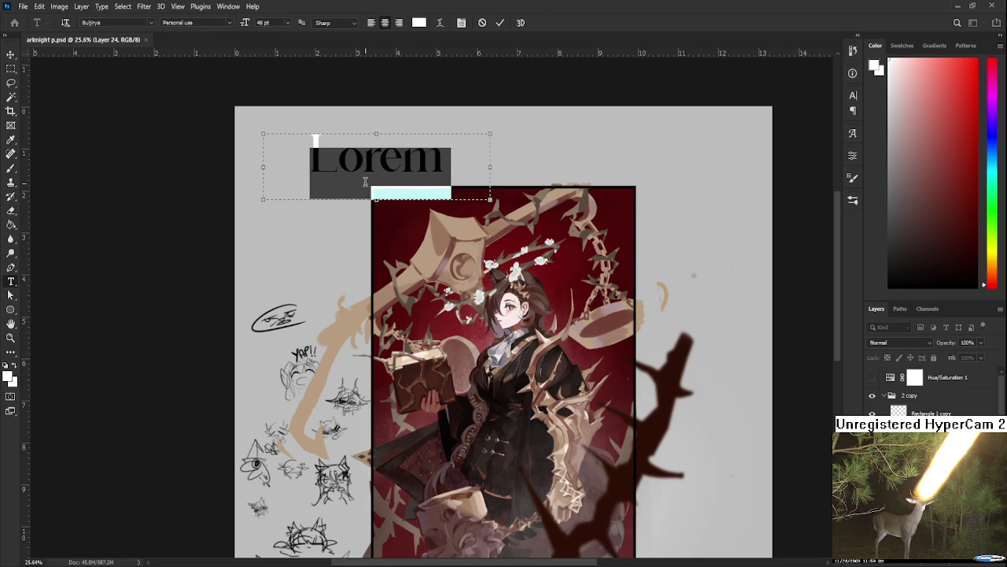
{"action": "key", "text": "BackSpace"}
{"action": "type", "text": "G"}
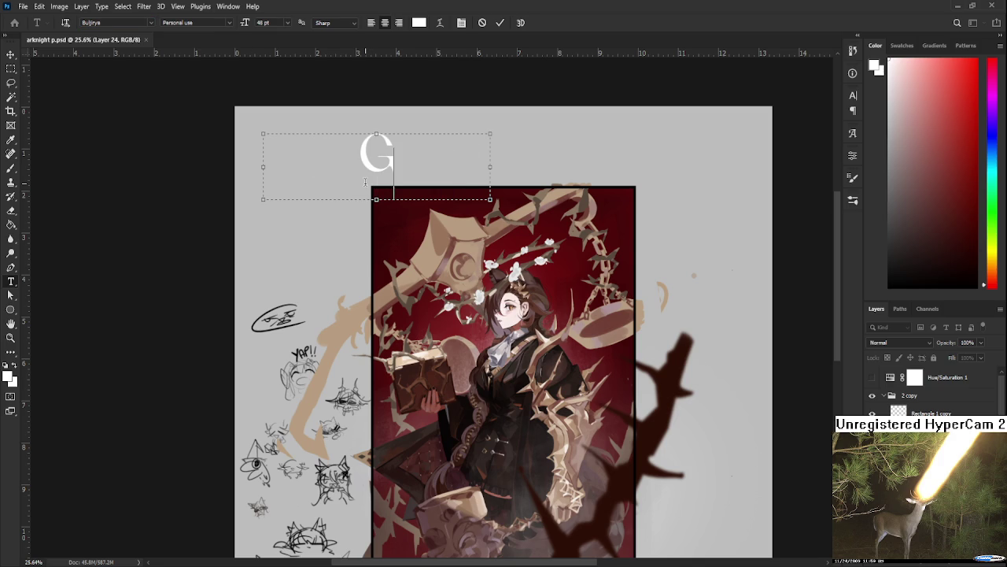
- Type the title 'Guilty' and move it down onto the artwork
{"action": "type", "text": "uilty"}
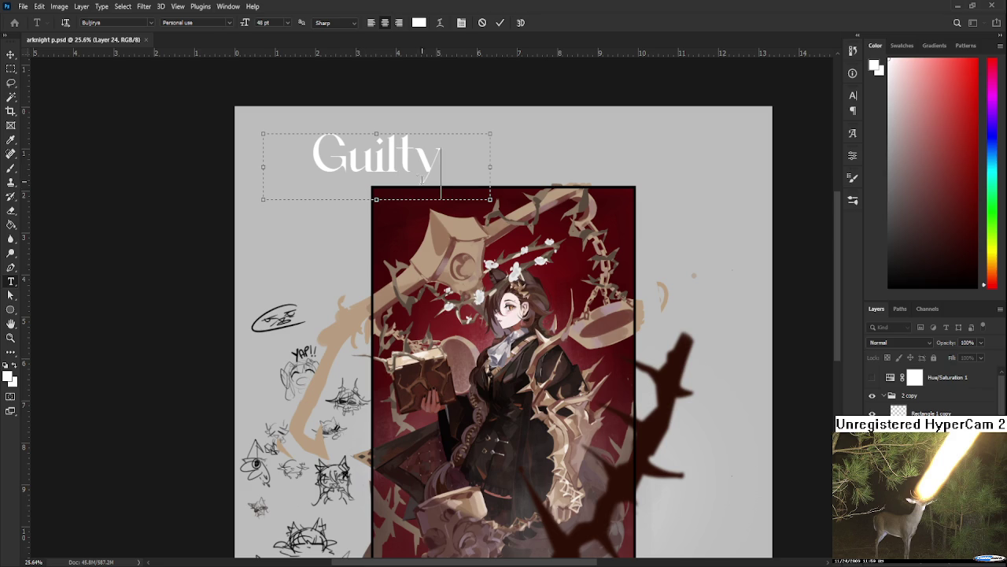
{"action": "left_click_drag", "start_coordinate": [450, 171], "coordinate": [254, 189]}
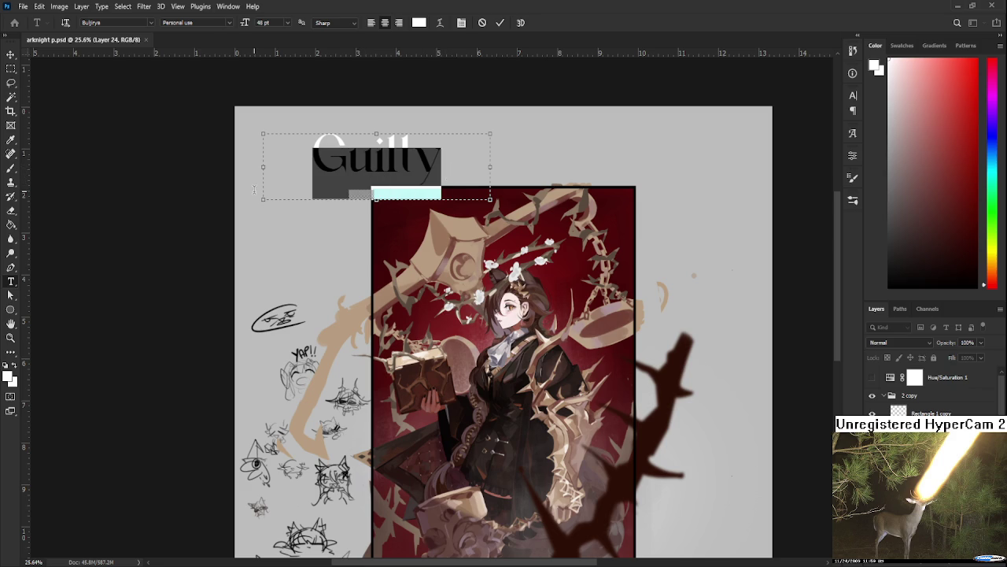
{"action": "left_click", "coordinate": [10, 55]}
{"action": "mouse_move", "coordinate": [380, 163]}
{"action": "left_mouse_down"}
{"action": "mouse_move", "coordinate": [496, 304]}
{"action": "mouse_move", "coordinate": [502, 261]}
{"action": "mouse_move", "coordinate": [476, 244]}
{"action": "left_mouse_up"}
{"action": "scroll", "coordinate": [454, 250], "scroll_direction": "up", "scroll_amount": 3}
{"action": "scroll", "coordinate": [455, 250], "scroll_direction": "up", "scroll_amount": 3}
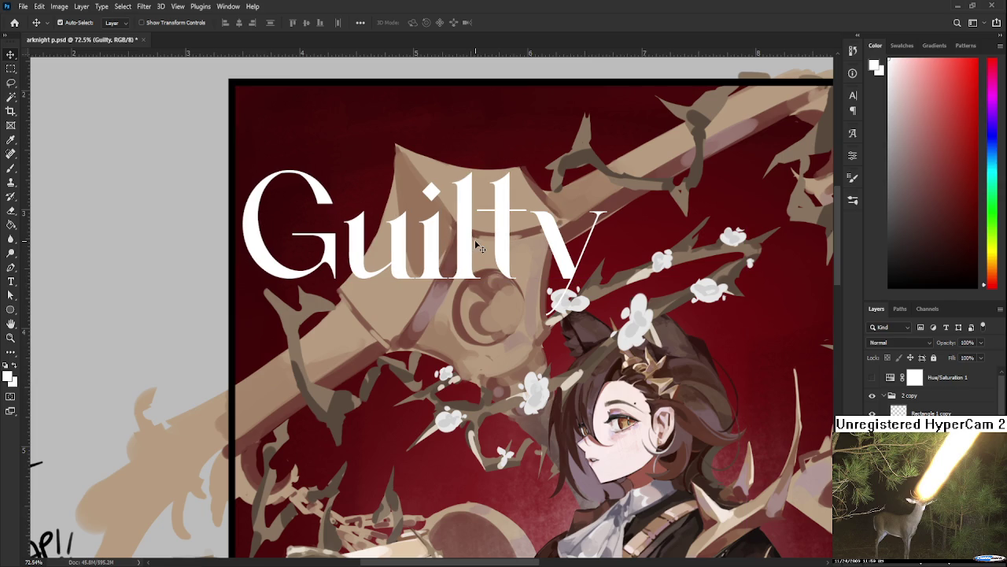
{"action": "scroll", "coordinate": [475, 244], "scroll_direction": "down", "scroll_amount": 2}
- Widen the kerning between each letter of the Guilty title
{"action": "key", "text": "t"}
{"action": "left_click", "coordinate": [423, 254]}
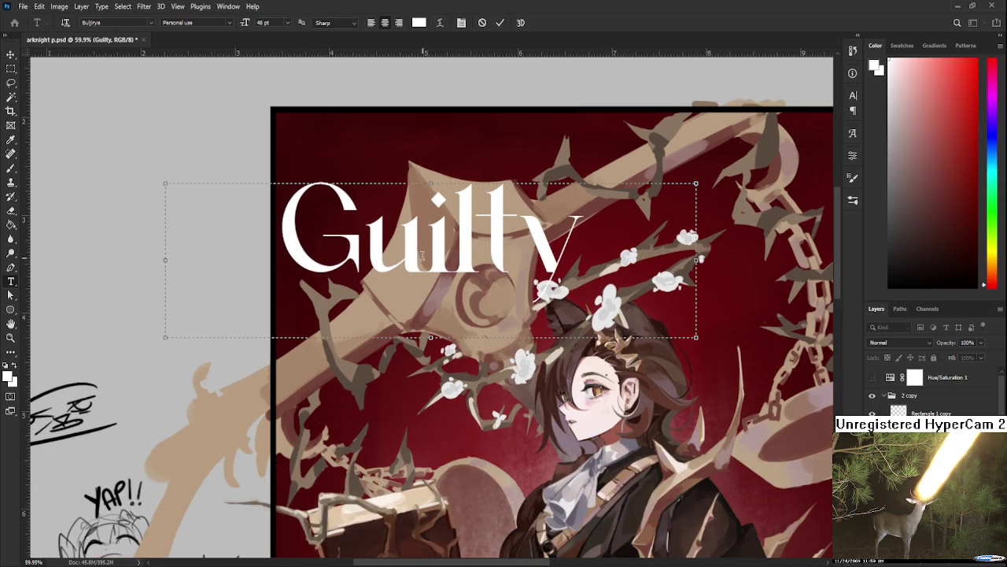
{"action": "key", "text": "alt+Right"}
{"action": "key", "text": "alt+Right"}
{"action": "key", "text": "alt+Right"}
{"action": "key", "text": "Right"}
{"action": "key", "text": "alt+Right"}
{"action": "key", "text": "alt+Right"}
{"action": "key", "text": "alt+Right"}
{"action": "key", "text": "Right"}
{"action": "key", "text": "alt+Right"}
{"action": "key", "text": "alt+Right"}
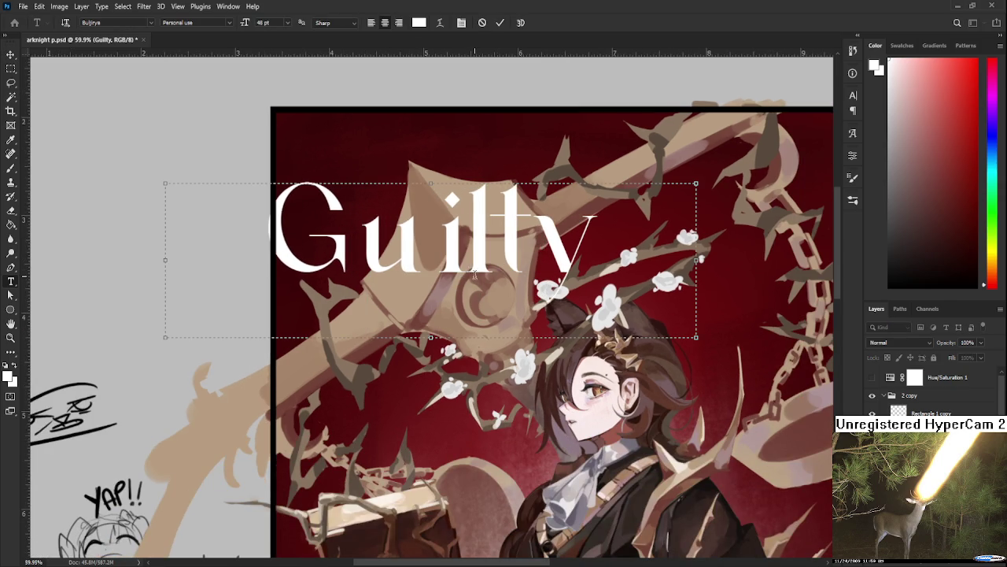
{"action": "key", "text": "Right"}
{"action": "key", "text": "alt+Right"}
{"action": "key", "text": "alt+Right"}
{"action": "key", "text": "Right"}
{"action": "key", "text": "alt+Right"}
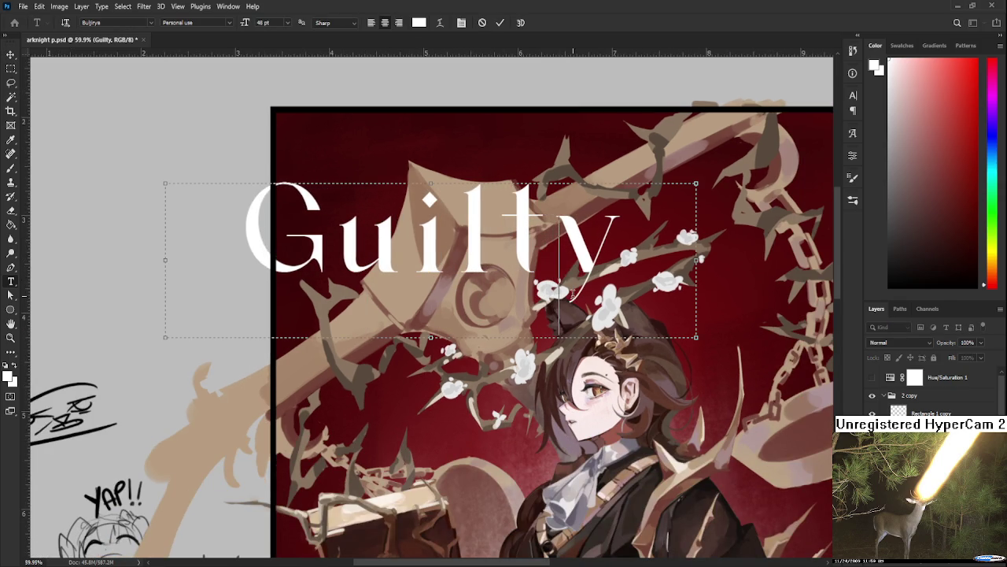
- Remove the stray extra 'l' so the title reads Guilty and commit the edit
{"action": "type", "text": "l"}
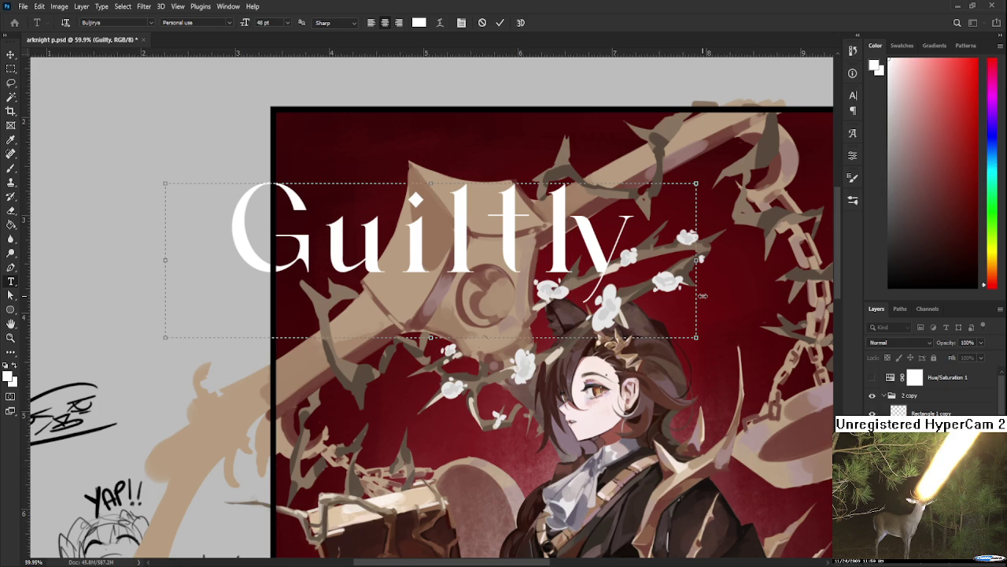
{"action": "key", "text": "BackSpace"}
{"action": "key", "text": "Escape"}
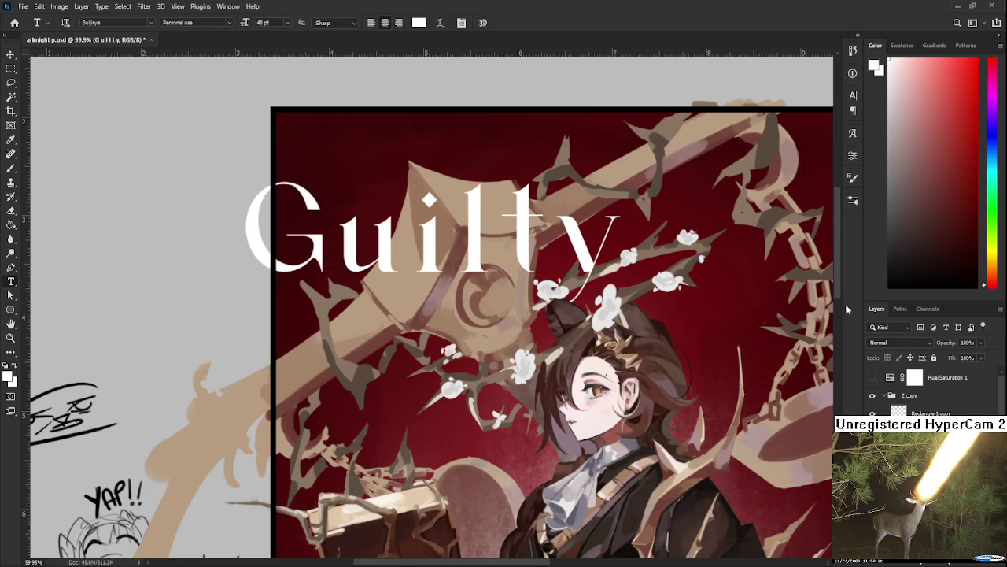
{"action": "scroll", "coordinate": [534, 247], "scroll_direction": "down", "scroll_amount": 1}
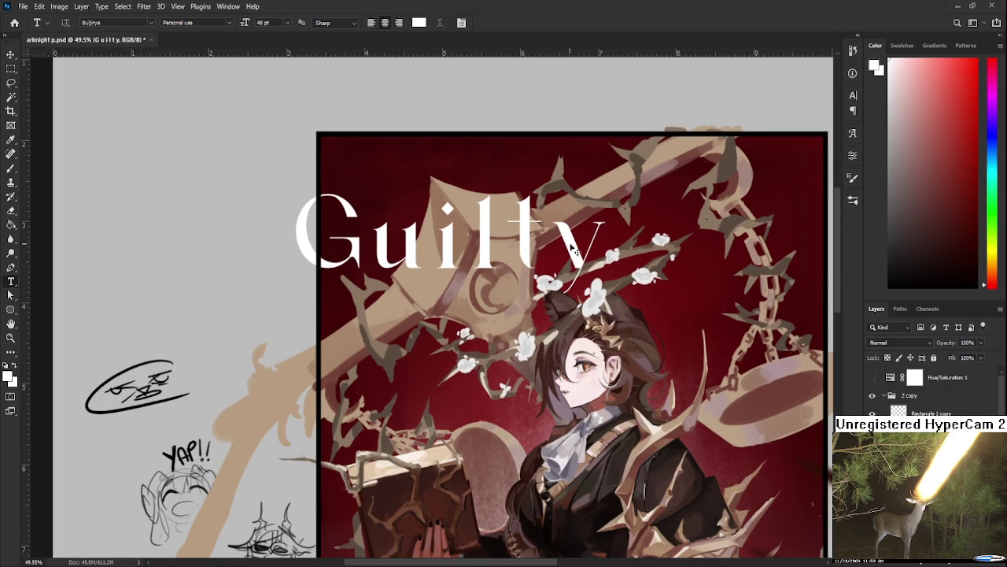
- Free-transform the Guilty title to level it and place it near the top over the weapon head
{"action": "key", "text": "ctrl+t"}
{"action": "left_click_drag", "start_coordinate": [640, 273], "coordinate": [615, 266]}
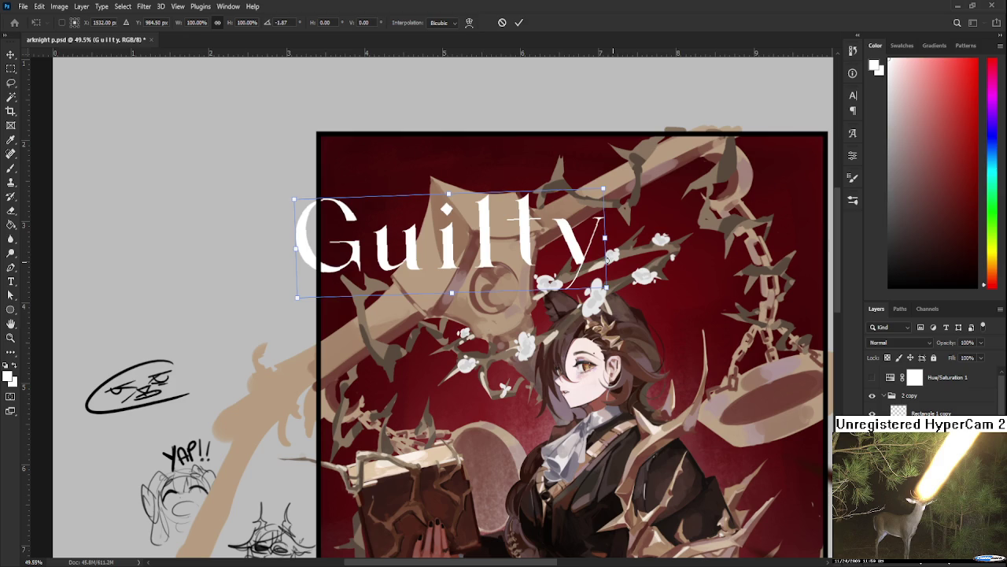
{"action": "left_click_drag", "start_coordinate": [517, 252], "coordinate": [570, 288]}
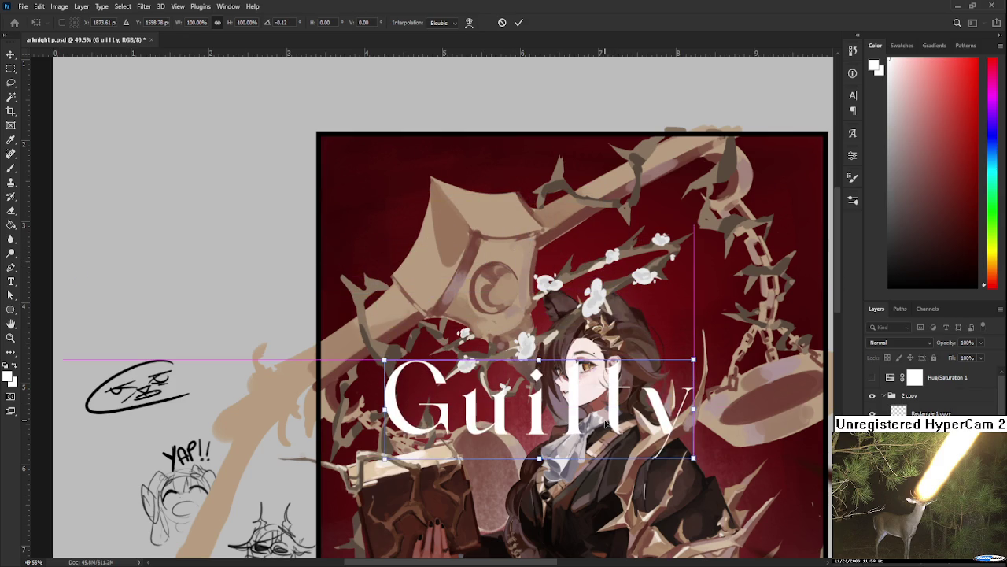
{"action": "scroll", "coordinate": [570, 288], "scroll_direction": "down", "scroll_amount": 2}
{"action": "scroll", "coordinate": [551, 307], "scroll_direction": "down", "scroll_amount": 2}
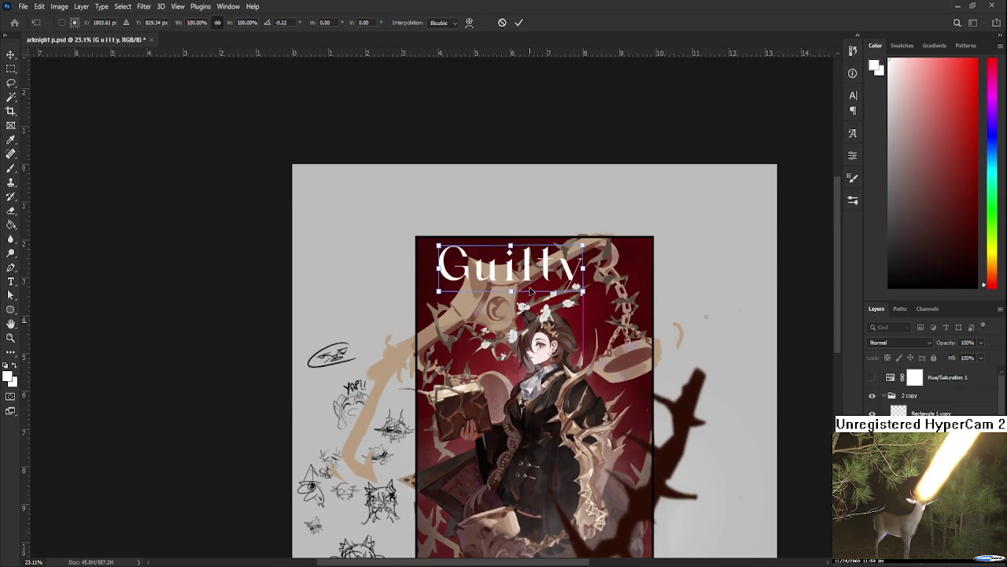
{"action": "left_click_drag", "start_coordinate": [532, 324], "coordinate": [537, 299]}
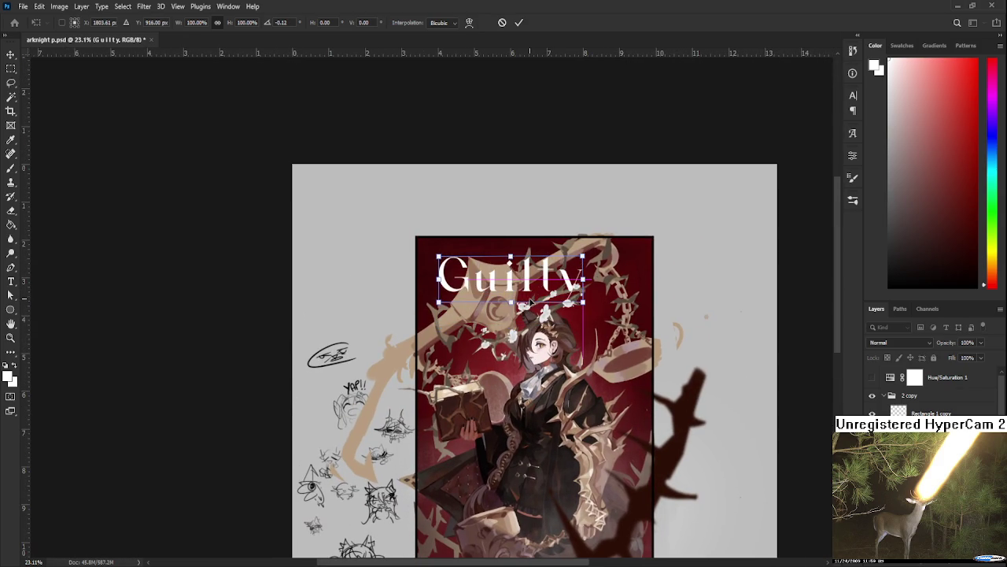
{"action": "scroll", "coordinate": [538, 285], "scroll_direction": "up", "scroll_amount": 2}
{"action": "scroll", "coordinate": [536, 284], "scroll_direction": "up", "scroll_amount": 2}
{"action": "scroll", "coordinate": [536, 283], "scroll_direction": "up", "scroll_amount": 1}
{"action": "key", "text": "Return"}
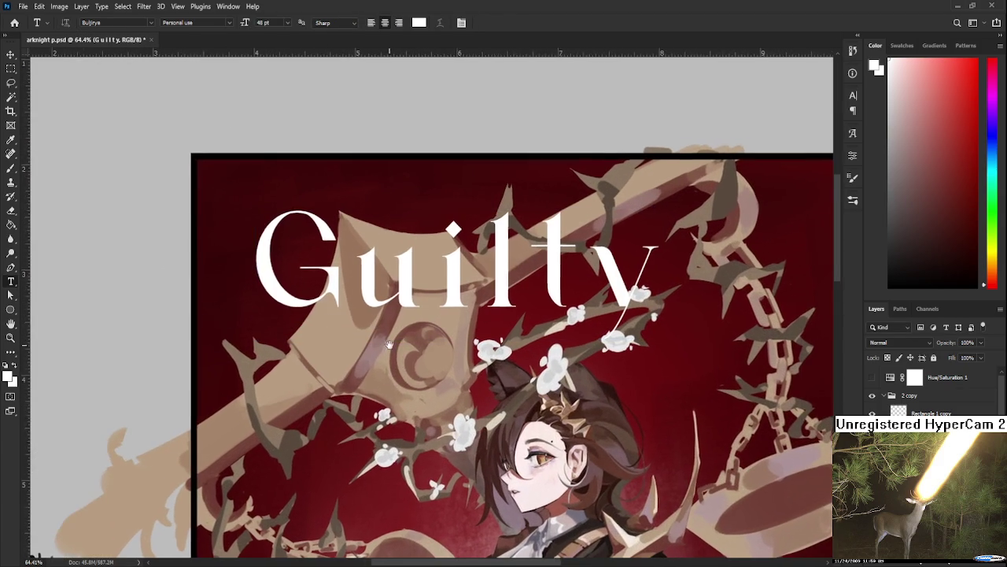
{"action": "left_click_drag", "start_coordinate": [357, 273], "coordinate": [391, 268]}
- Lasso the G, rotate it about -17°, shrink it to 92% and line it up beside 'uilty'
{"action": "key", "text": "l"}
{"action": "left_click_drag", "start_coordinate": [275, 350], "coordinate": [315, 236]}
{"action": "key", "text": "ctrl+t"}
{"action": "left_click_drag", "start_coordinate": [393, 118], "coordinate": [354, 90]}
{"action": "mouse_move", "coordinate": [338, 263]}
{"action": "left_mouse_down"}
{"action": "mouse_move", "coordinate": [321, 425]}
{"action": "mouse_move", "coordinate": [283, 206]}
{"action": "mouse_move", "coordinate": [293, 259]}
{"action": "mouse_move", "coordinate": [315, 272]}
{"action": "left_mouse_up"}
{"action": "left_click_drag", "start_coordinate": [369, 344], "coordinate": [350, 319]}
{"action": "mouse_move", "coordinate": [327, 280]}
{"action": "left_mouse_down"}
{"action": "mouse_move", "coordinate": [340, 242]}
{"action": "mouse_move", "coordinate": [357, 351]}
{"action": "left_mouse_up"}
{"action": "left_click_drag", "start_coordinate": [385, 393], "coordinate": [388, 254]}
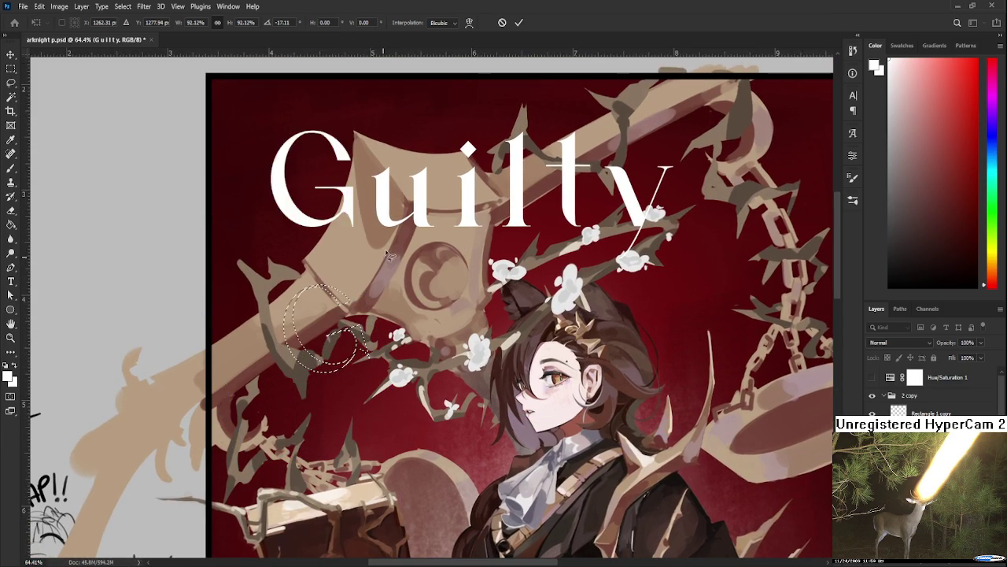
- Commit the G, then shrink the u to about two thirds and lower it
{"action": "key", "text": "Escape"}
{"action": "left_click_drag", "start_coordinate": [450, 245], "coordinate": [382, 256]}
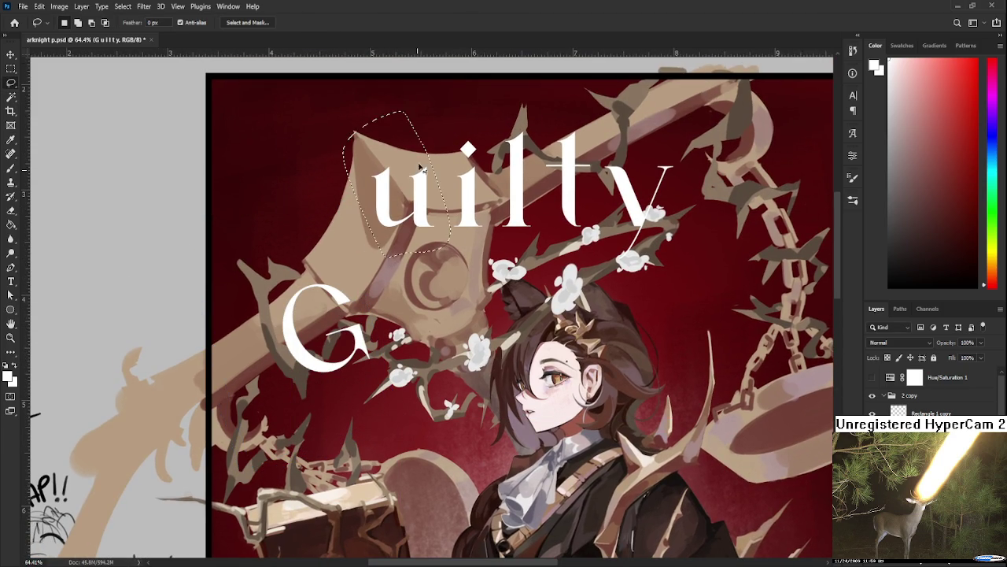
{"action": "key", "text": "ctrl+t"}
{"action": "mouse_move", "coordinate": [452, 109]}
{"action": "left_mouse_down"}
{"action": "mouse_move", "coordinate": [426, 170]}
{"action": "mouse_move", "coordinate": [408, 166]}
{"action": "left_mouse_up"}
{"action": "left_click_drag", "start_coordinate": [378, 212], "coordinate": [377, 243]}
{"action": "key", "text": "Return"}
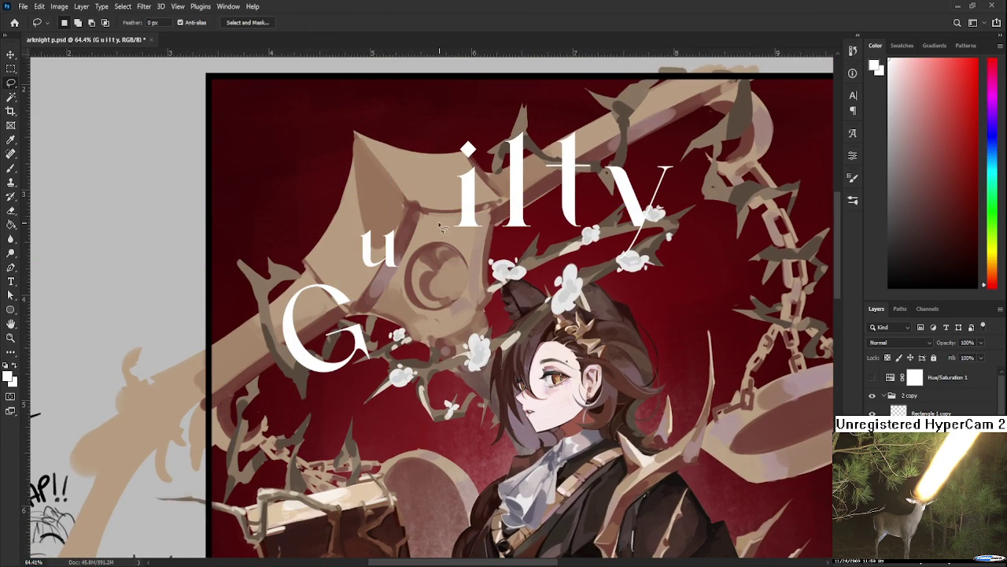
- Shrink the i to about 69% and tuck it in beside the u
{"action": "left_click_drag", "start_coordinate": [488, 279], "coordinate": [490, 285]}
{"action": "key", "text": "ctrl+t"}
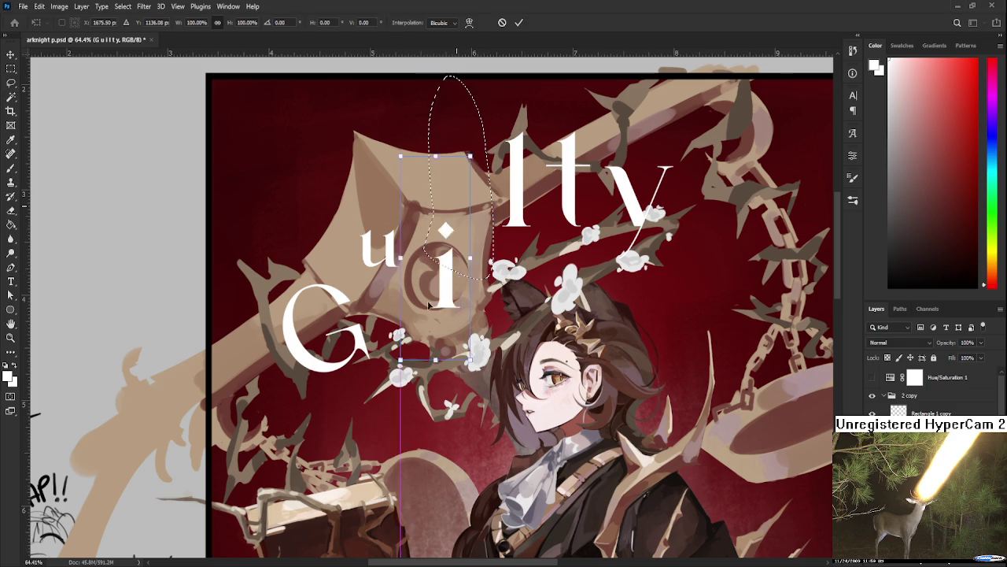
{"action": "left_click_drag", "start_coordinate": [471, 189], "coordinate": [438, 289]}
{"action": "left_click_drag", "start_coordinate": [463, 176], "coordinate": [441, 239]}
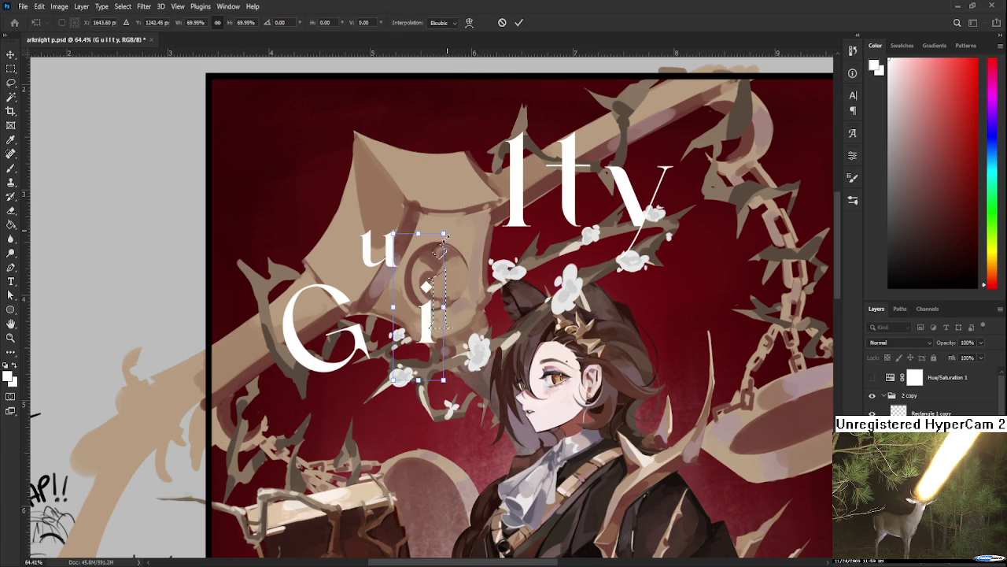
{"action": "mouse_move", "coordinate": [426, 309]}
{"action": "left_mouse_down"}
{"action": "mouse_move", "coordinate": [425, 275]}
{"action": "mouse_move", "coordinate": [470, 267]}
{"action": "left_mouse_up"}
{"action": "key", "text": "Return"}
{"action": "key", "text": "ctrl+d"}
- Tilt the l about -8.7° and shift it down-left
{"action": "left_click_drag", "start_coordinate": [506, 77], "coordinate": [507, 76]}
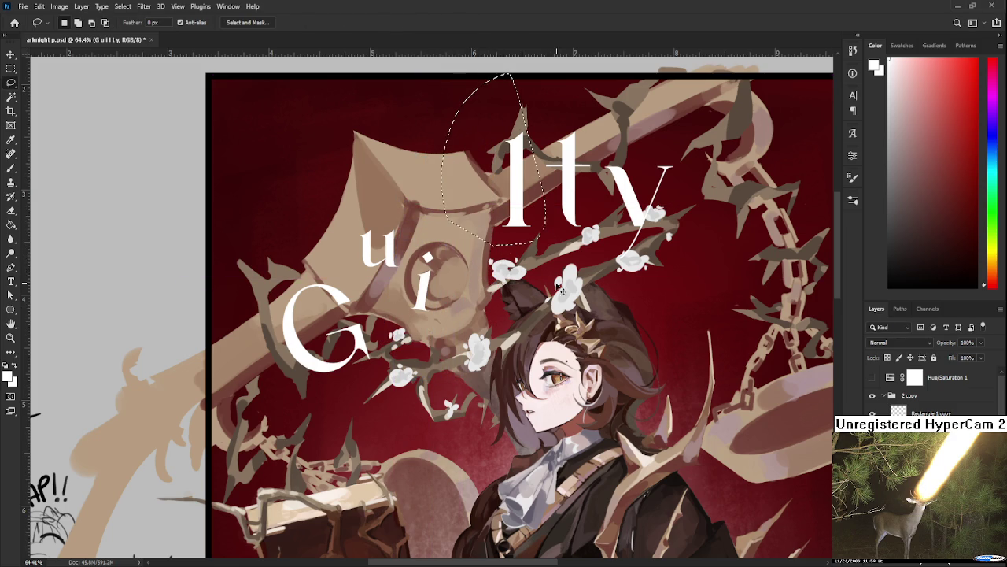
{"action": "key", "text": "ctrl+t"}
{"action": "mouse_move", "coordinate": [516, 212]}
{"action": "left_mouse_down"}
{"action": "mouse_move", "coordinate": [459, 234]}
{"action": "mouse_move", "coordinate": [452, 243]}
{"action": "mouse_move", "coordinate": [464, 252]}
{"action": "mouse_move", "coordinate": [447, 215]}
{"action": "left_mouse_up"}
{"action": "scroll", "coordinate": [454, 236], "scroll_direction": "down", "scroll_amount": 2}
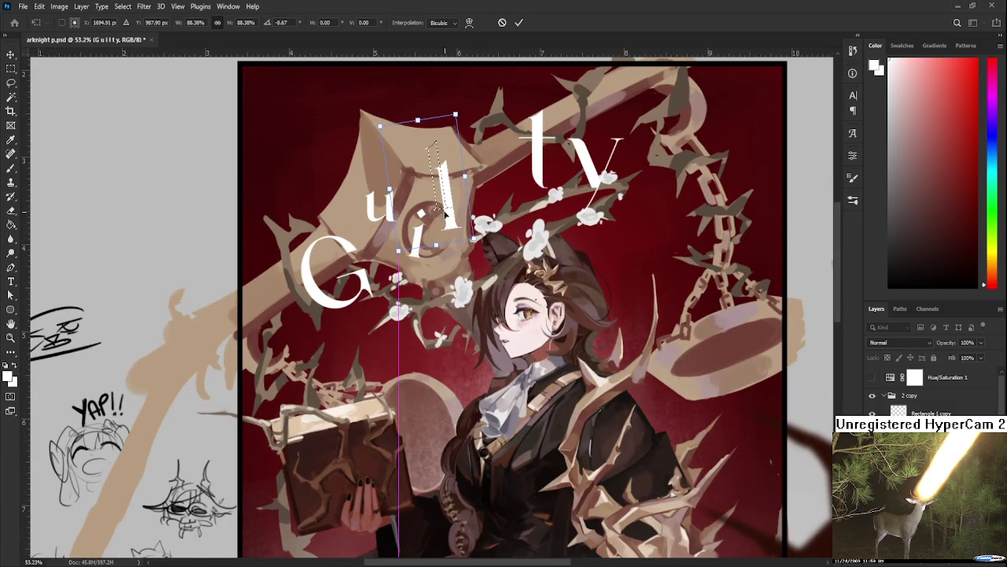
{"action": "key", "text": "Return"}
{"action": "scroll", "coordinate": [517, 320], "scroll_direction": "down", "scroll_amount": 2}
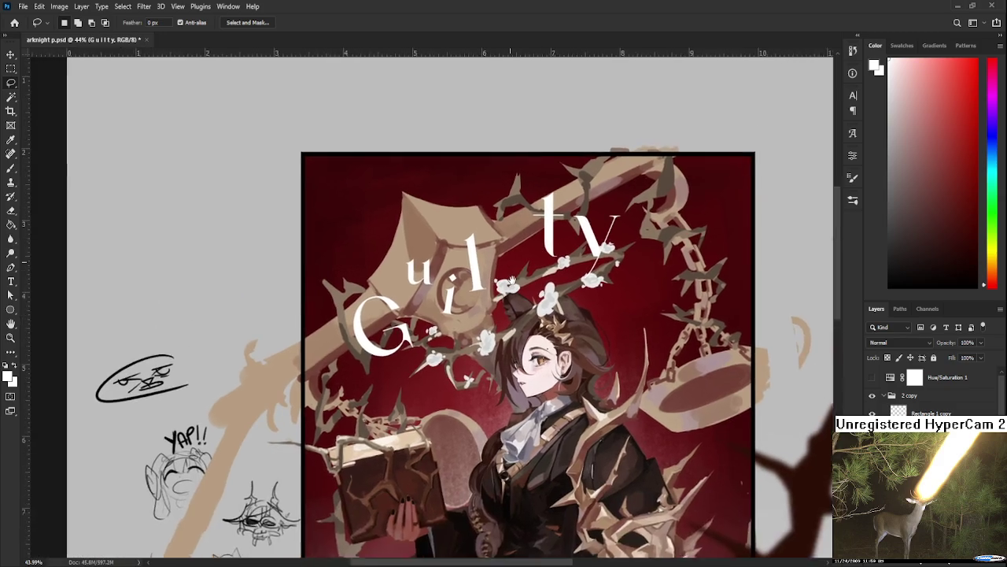
{"action": "scroll", "coordinate": [517, 321], "scroll_direction": "up", "scroll_amount": 2}
{"action": "scroll", "coordinate": [484, 307], "scroll_direction": "down", "scroll_amount": 2}
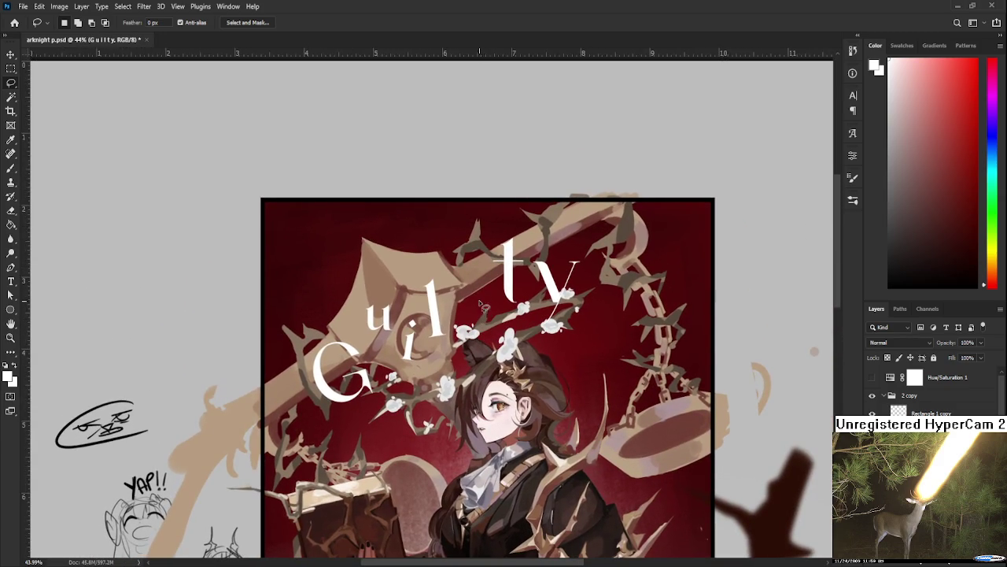
- Move the t left toward the l and tilt it about 2.5°
{"action": "key", "text": "ctrl+t"}
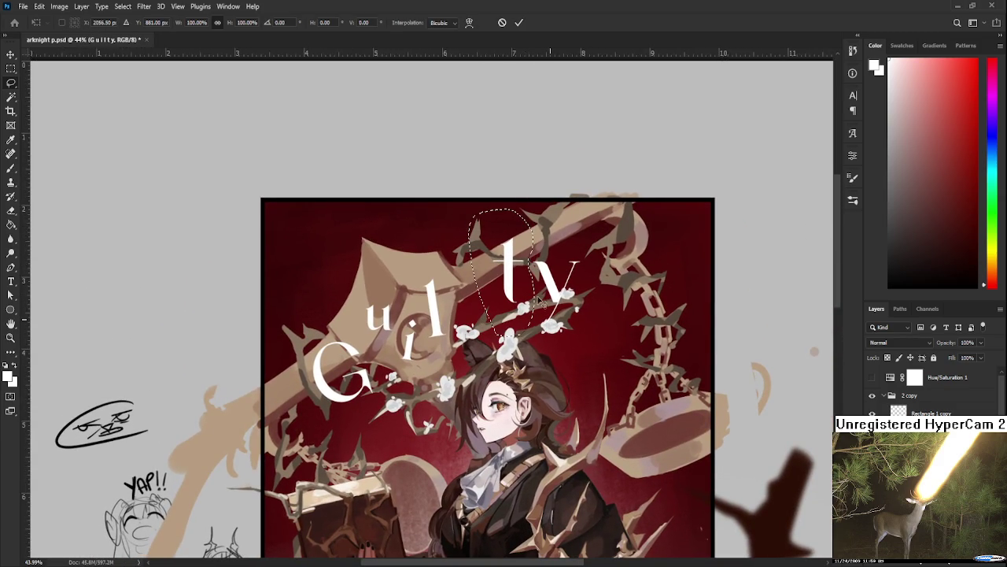
{"action": "left_click_drag", "start_coordinate": [542, 260], "coordinate": [498, 270]}
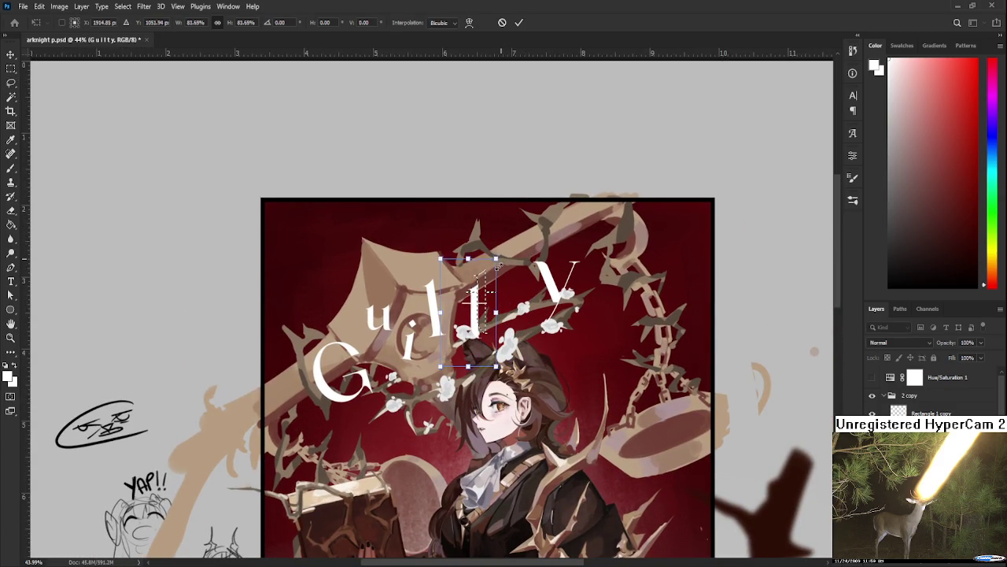
{"action": "mouse_move", "coordinate": [475, 313]}
{"action": "left_mouse_down"}
{"action": "mouse_move", "coordinate": [500, 306]}
{"action": "mouse_move", "coordinate": [474, 310]}
{"action": "mouse_move", "coordinate": [470, 342]}
{"action": "left_mouse_up"}
{"action": "key", "text": "Return"}
- Shrink the y to about 71% and move it down-left toward the other letters
{"action": "left_click", "coordinate": [511, 255]}
{"action": "key", "text": "ctrl+t"}
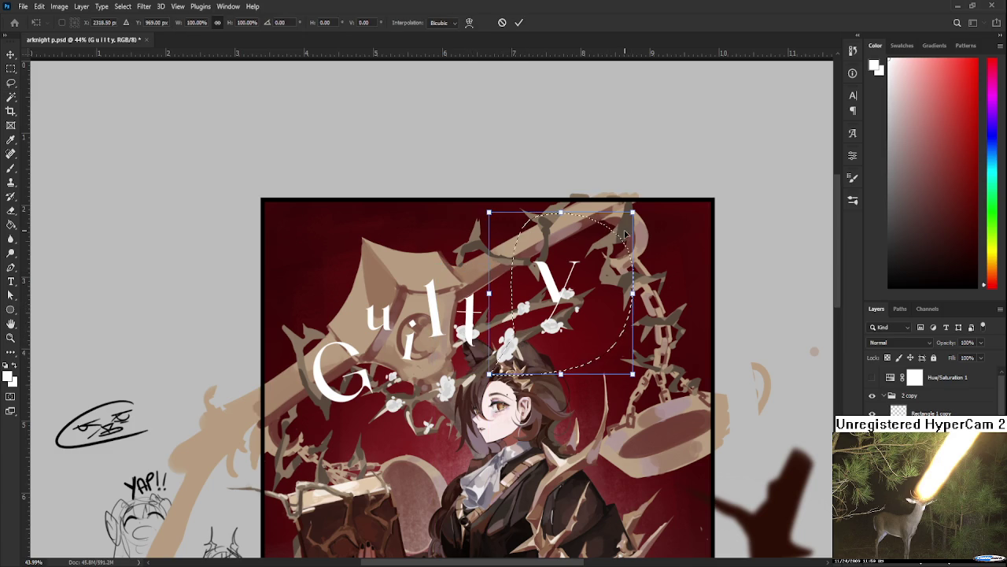
{"action": "left_click_drag", "start_coordinate": [632, 213], "coordinate": [591, 261]}
{"action": "mouse_move", "coordinate": [568, 315]}
{"action": "left_mouse_down"}
{"action": "mouse_move", "coordinate": [547, 340]}
{"action": "mouse_move", "coordinate": [593, 367]}
{"action": "mouse_move", "coordinate": [580, 293]}
{"action": "mouse_move", "coordinate": [299, 346]}
{"action": "left_mouse_up"}
{"action": "key", "text": "Return"}
- Move the whole scattered word up-left and rotate it about -6.65°
{"action": "key", "text": "ctrl+t"}
{"action": "left_click_drag", "start_coordinate": [440, 260], "coordinate": [409, 224]}
{"action": "left_click_drag", "start_coordinate": [723, 341], "coordinate": [563, 232]}
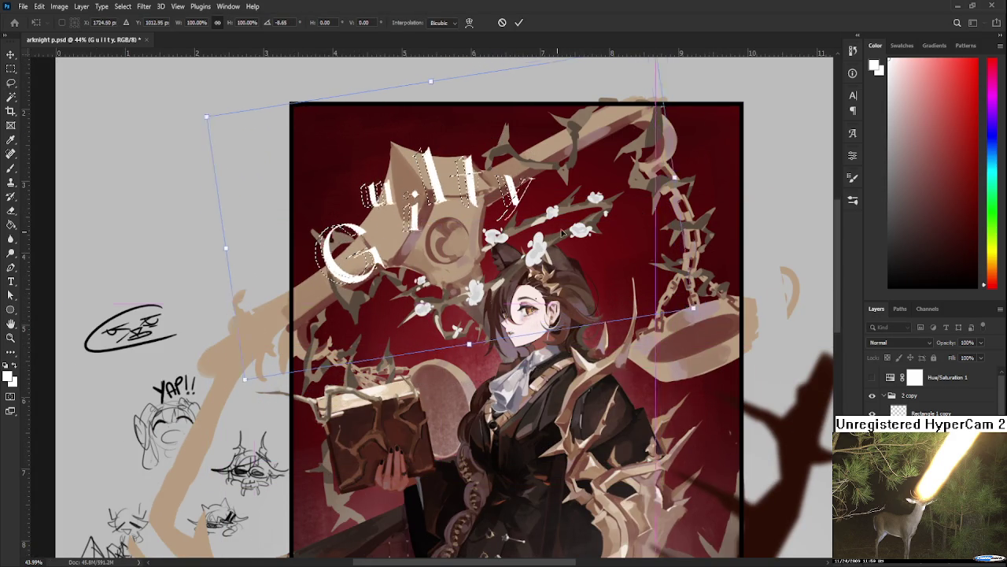
{"action": "key", "text": "Return"}
{"action": "scroll", "coordinate": [592, 340], "scroll_direction": "down", "scroll_amount": 3}
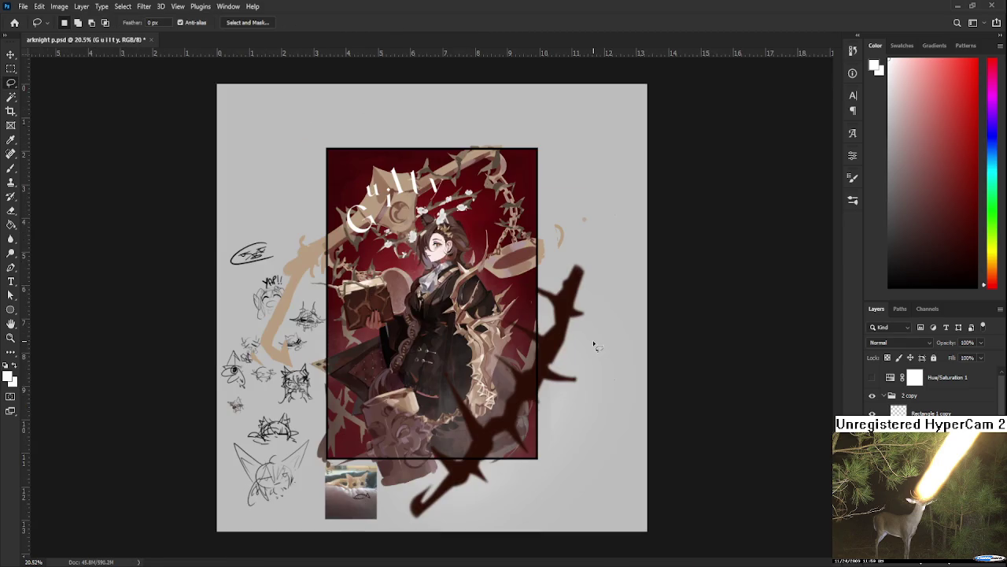
- Try moving the whole Guilty title down over the book at about 78%, then discard it
{"action": "scroll", "coordinate": [399, 222], "scroll_direction": "up", "scroll_amount": 2}
{"action": "scroll", "coordinate": [399, 221], "scroll_direction": "up", "scroll_amount": 2}
{"action": "key", "text": "ctrl+t"}
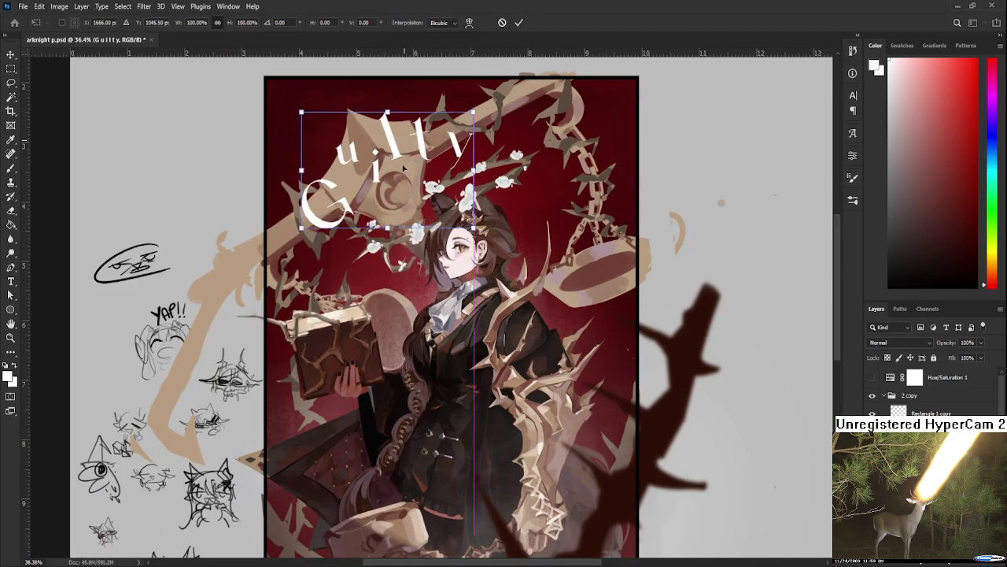
{"action": "left_click_drag", "start_coordinate": [404, 168], "coordinate": [384, 311]}
{"action": "left_click_drag", "start_coordinate": [453, 255], "coordinate": [386, 293]}
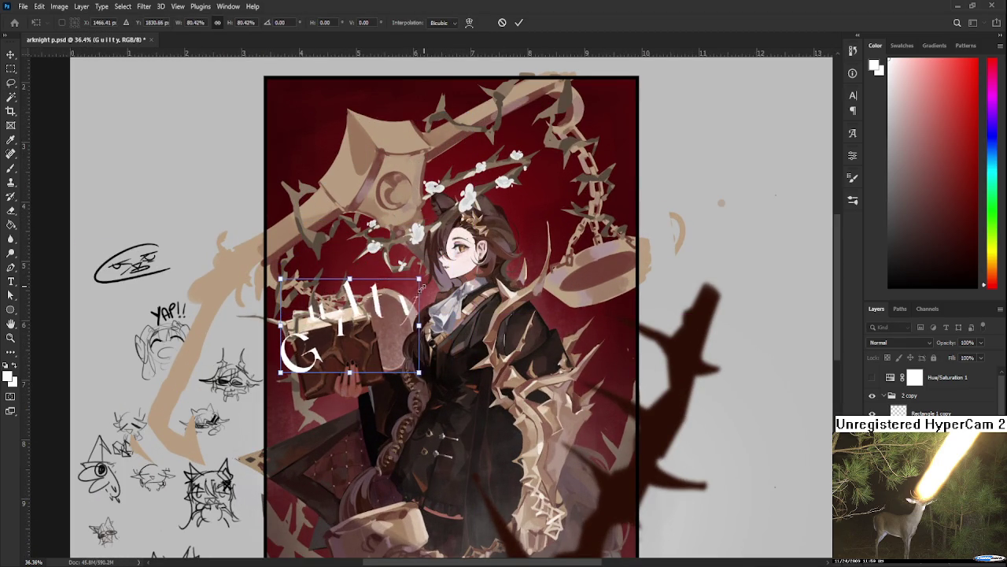
{"action": "scroll", "coordinate": [387, 294], "scroll_direction": "up", "scroll_amount": 1}
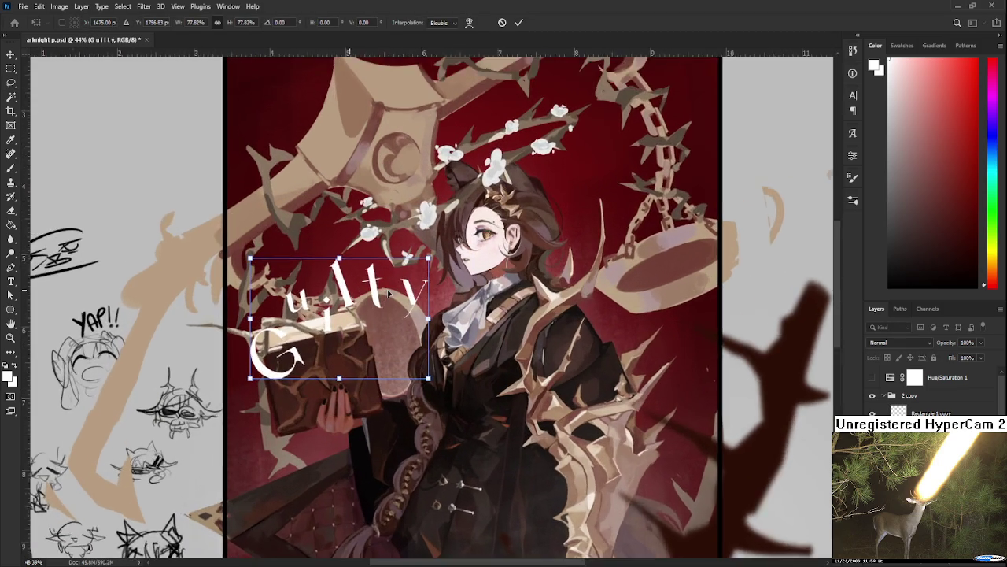
{"action": "scroll", "coordinate": [386, 294], "scroll_direction": "up", "scroll_amount": 1}
{"action": "scroll", "coordinate": [387, 293], "scroll_direction": "up", "scroll_amount": 1}
{"action": "left_click_drag", "start_coordinate": [384, 313], "coordinate": [381, 317]}
{"action": "key", "text": "Escape"}
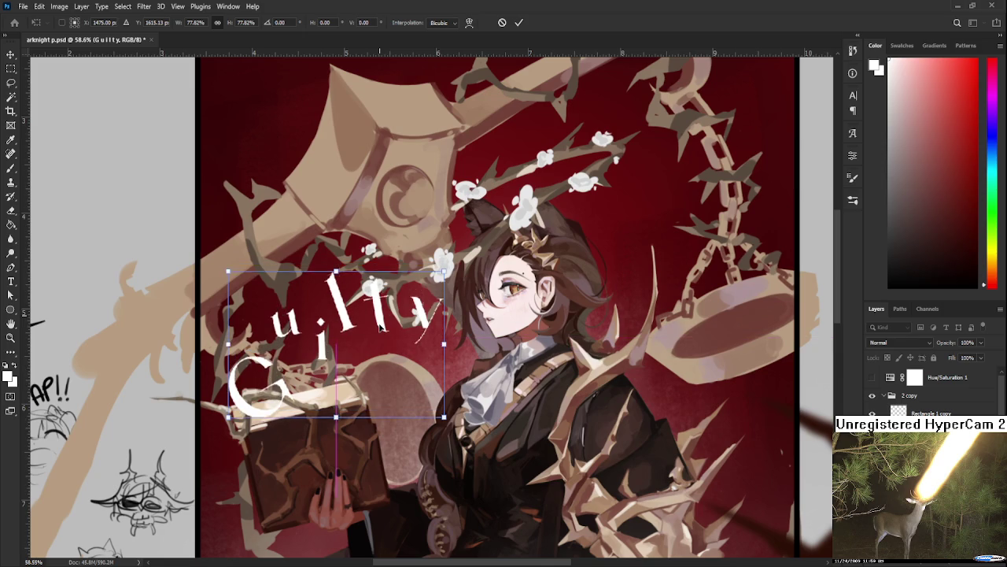
- Shrink and slightly tilt the selected title letter
{"action": "scroll", "coordinate": [381, 322], "scroll_direction": "down", "scroll_amount": 2}
{"action": "scroll", "coordinate": [383, 331], "scroll_direction": "down", "scroll_amount": 1}
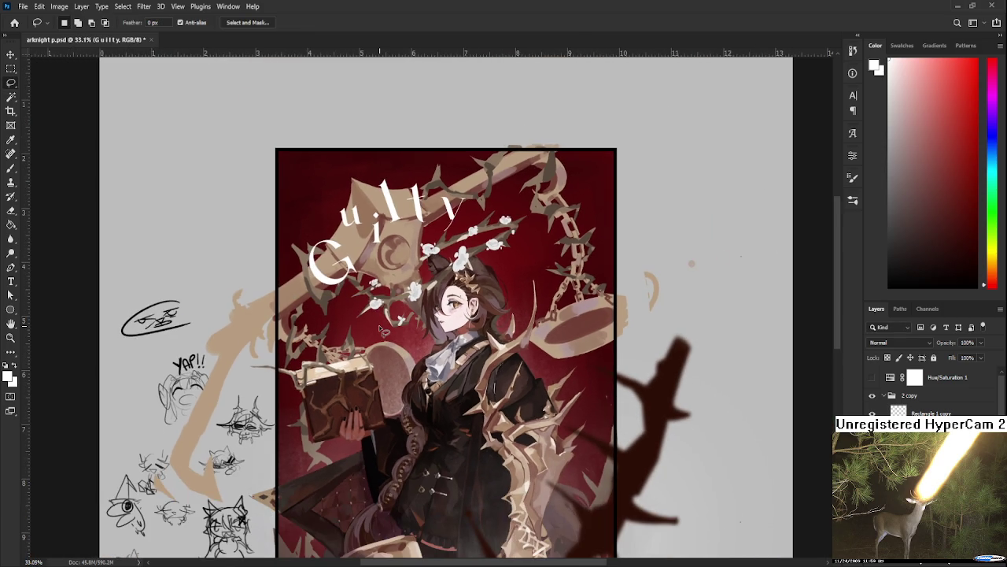
{"action": "scroll", "coordinate": [383, 331], "scroll_direction": "down", "scroll_amount": 1}
{"action": "scroll", "coordinate": [448, 233], "scroll_direction": "up", "scroll_amount": 1}
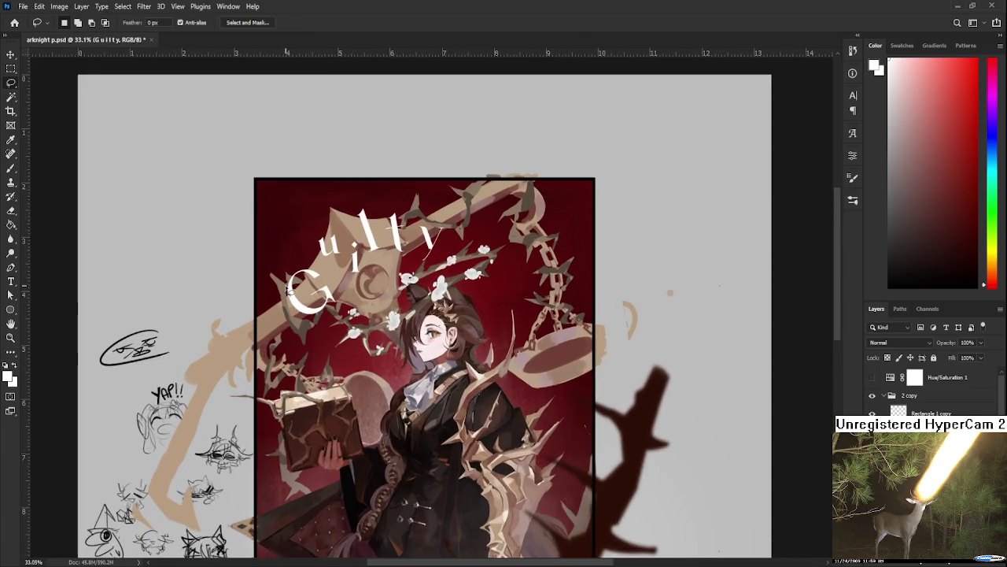
{"action": "scroll", "coordinate": [425, 246], "scroll_direction": "up", "scroll_amount": 1}
{"action": "scroll", "coordinate": [397, 259], "scroll_direction": "up", "scroll_amount": 1}
{"action": "scroll", "coordinate": [366, 275], "scroll_direction": "up", "scroll_amount": 1}
{"action": "scroll", "coordinate": [362, 277], "scroll_direction": "down", "scroll_amount": 1}
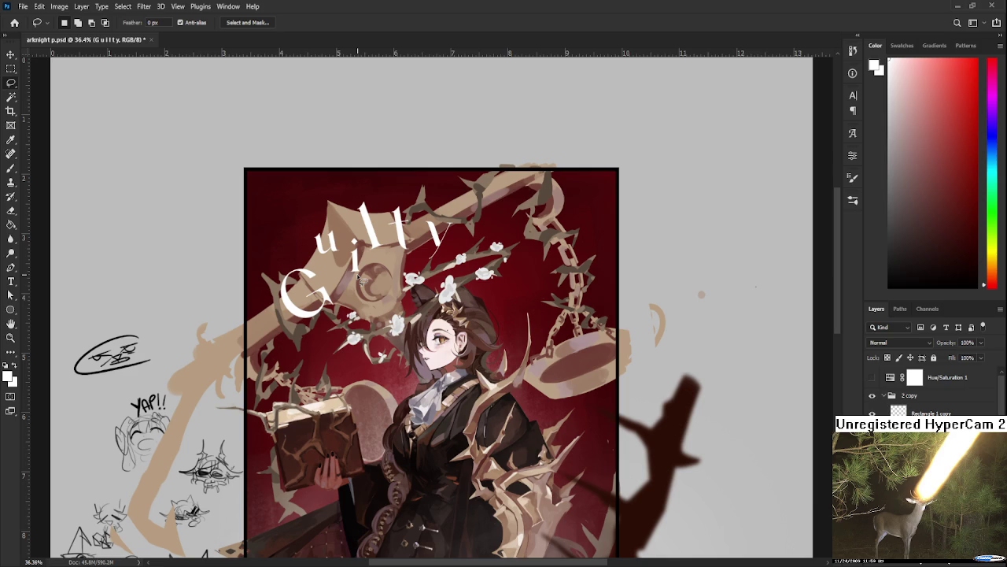
{"action": "scroll", "coordinate": [360, 276], "scroll_direction": "down", "scroll_amount": 1}
{"action": "scroll", "coordinate": [359, 276], "scroll_direction": "up", "scroll_amount": 1}
{"action": "scroll", "coordinate": [361, 275], "scroll_direction": "up", "scroll_amount": 1}
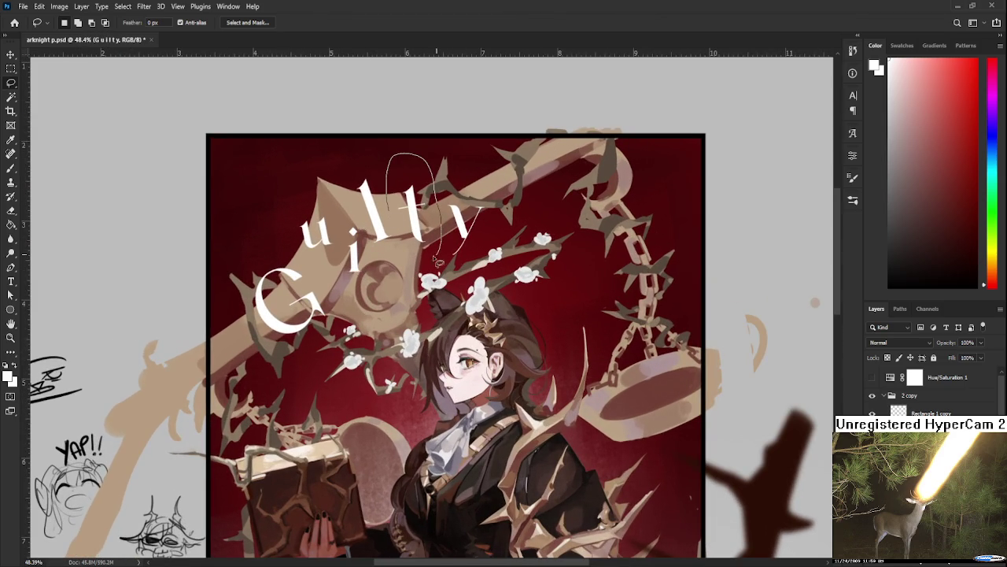
{"action": "key", "text": "ctrl+t"}
{"action": "left_click_drag", "start_coordinate": [441, 155], "coordinate": [423, 228]}
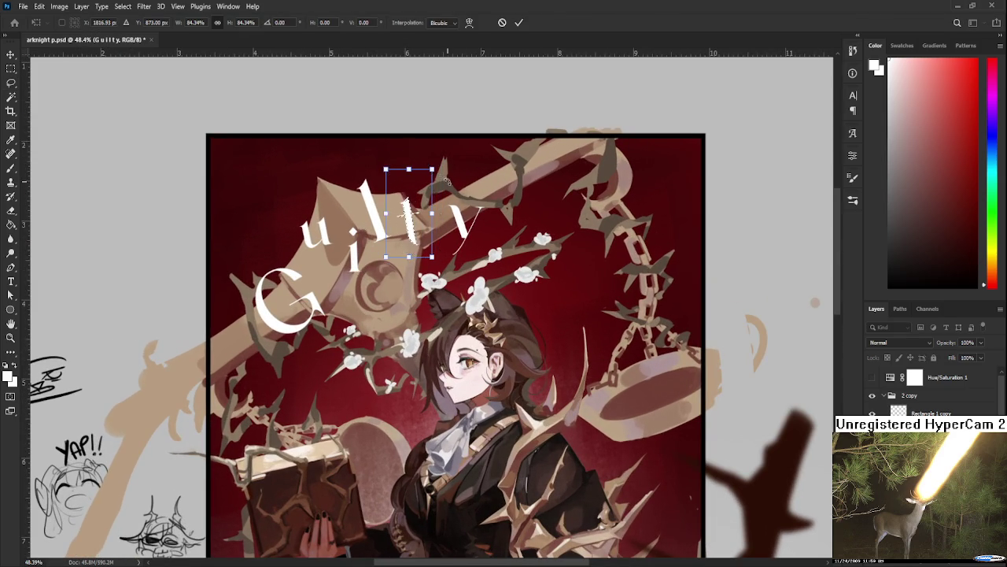
{"action": "key", "text": "Return"}
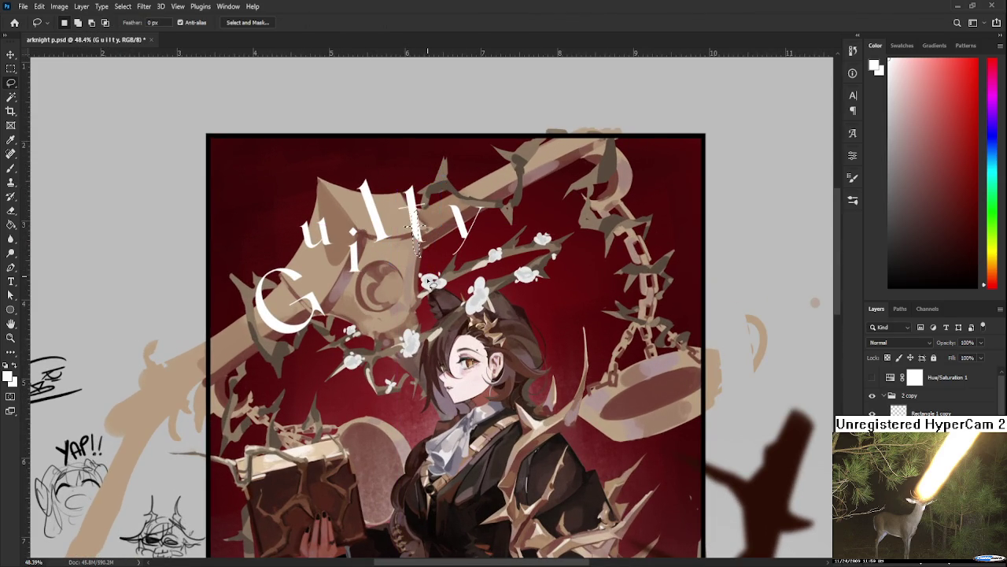
- Shrink the y and shift it left along the weapon
{"action": "scroll", "coordinate": [431, 252], "scroll_direction": "down", "scroll_amount": 1}
{"action": "scroll", "coordinate": [438, 268], "scroll_direction": "down", "scroll_amount": 1}
{"action": "key", "text": "ctrl+t"}
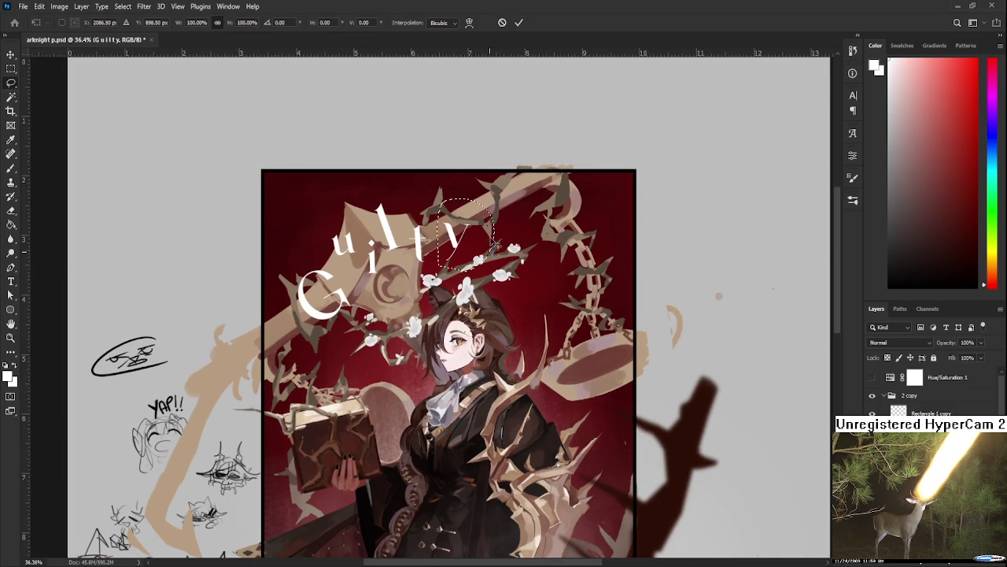
{"action": "mouse_move", "coordinate": [488, 262]}
{"action": "left_mouse_down"}
{"action": "mouse_move", "coordinate": [473, 234]}
{"action": "mouse_move", "coordinate": [509, 244]}
{"action": "mouse_move", "coordinate": [516, 274]}
{"action": "left_mouse_up"}
{"action": "key", "text": "Return"}
- Lasso the G and rotate it about 33°
{"action": "key", "text": "l"}
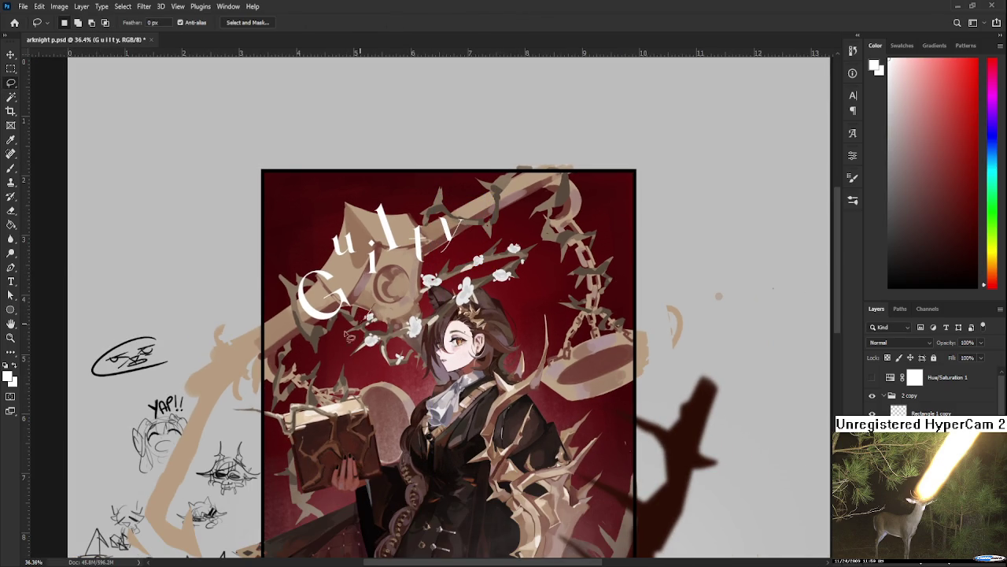
{"action": "left_click_drag", "start_coordinate": [303, 266], "coordinate": [298, 236]}
{"action": "key", "text": "ctrl+t"}
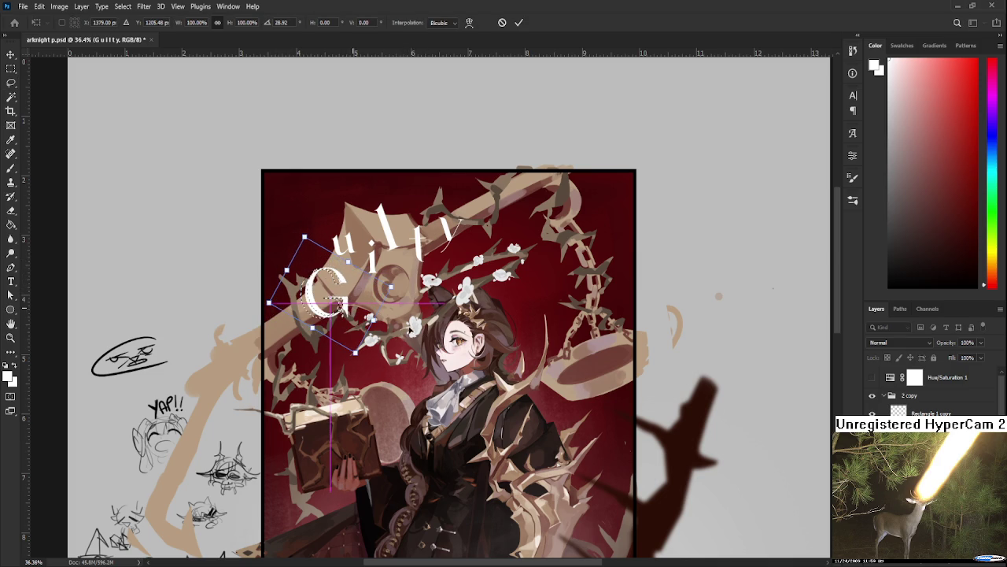
{"action": "key", "text": "Return"}
- Zoom around to inspect the rearranged letters, then pick the Brush tool
{"action": "scroll", "coordinate": [425, 336], "scroll_direction": "down", "scroll_amount": 1}
{"action": "scroll", "coordinate": [473, 286], "scroll_direction": "up", "scroll_amount": 1}
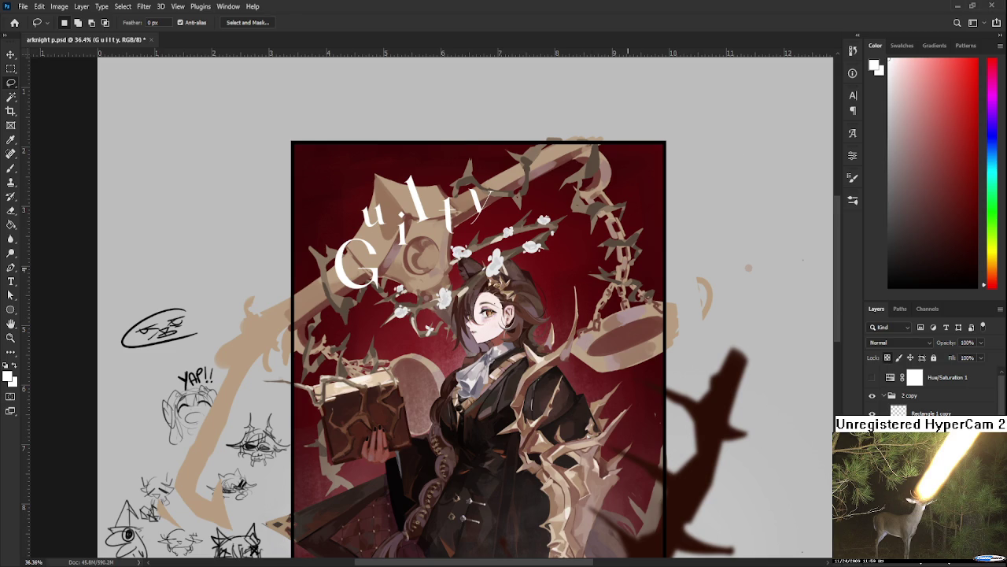
{"action": "scroll", "coordinate": [369, 252], "scroll_direction": "up", "scroll_amount": 1}
{"action": "scroll", "coordinate": [366, 248], "scroll_direction": "up", "scroll_amount": 1}
{"action": "scroll", "coordinate": [366, 247], "scroll_direction": "down", "scroll_amount": 1}
{"action": "scroll", "coordinate": [364, 245], "scroll_direction": "up", "scroll_amount": 1}
{"action": "scroll", "coordinate": [364, 245], "scroll_direction": "up", "scroll_amount": 1}
{"action": "scroll", "coordinate": [365, 245], "scroll_direction": "down", "scroll_amount": 1}
{"action": "scroll", "coordinate": [364, 245], "scroll_direction": "down", "scroll_amount": 1}
{"action": "scroll", "coordinate": [364, 244], "scroll_direction": "up", "scroll_amount": 2}
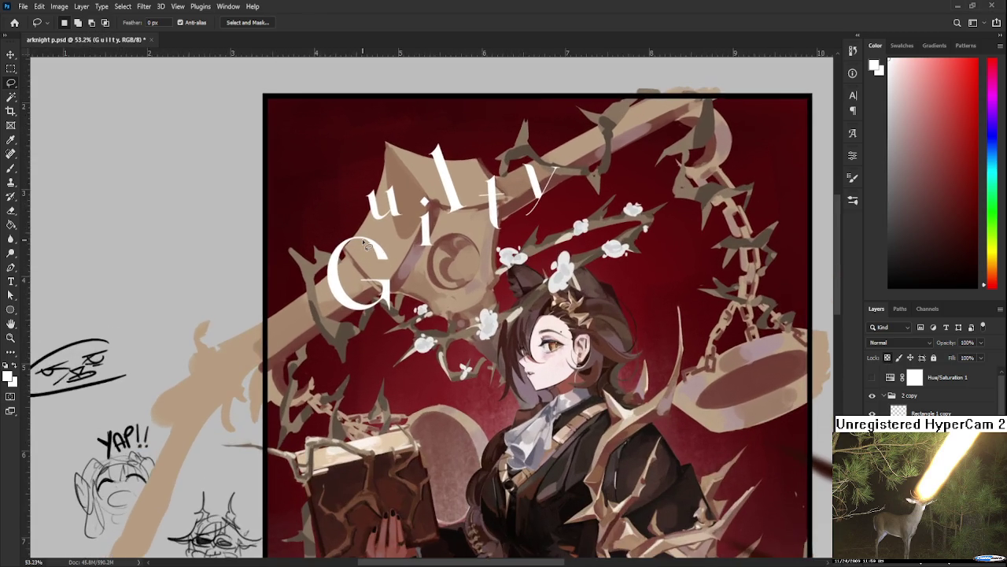
{"action": "scroll", "coordinate": [364, 245], "scroll_direction": "down", "scroll_amount": 1}
{"action": "key", "text": "b"}
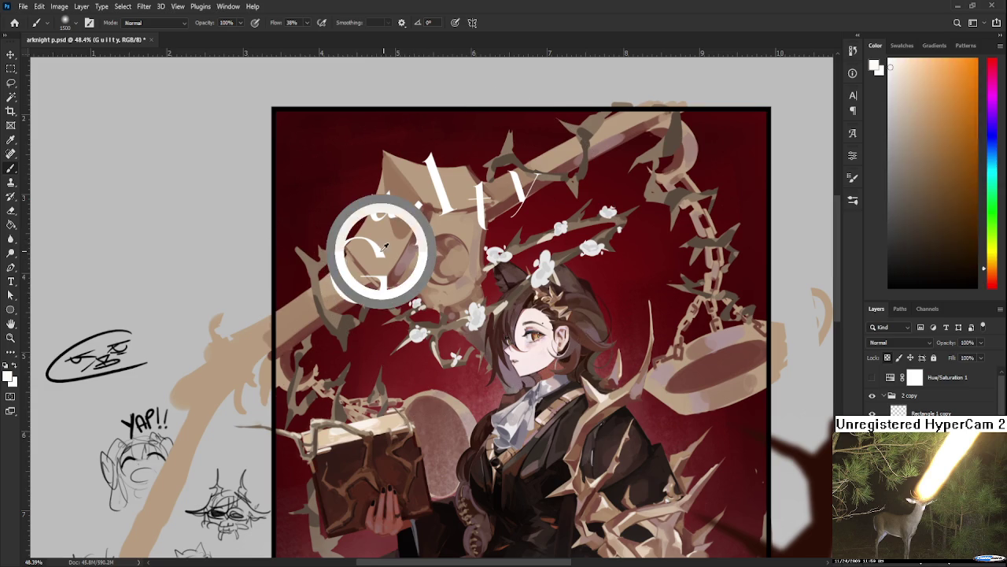
{"action": "scroll", "coordinate": [504, 268], "scroll_direction": "down", "scroll_amount": 1}
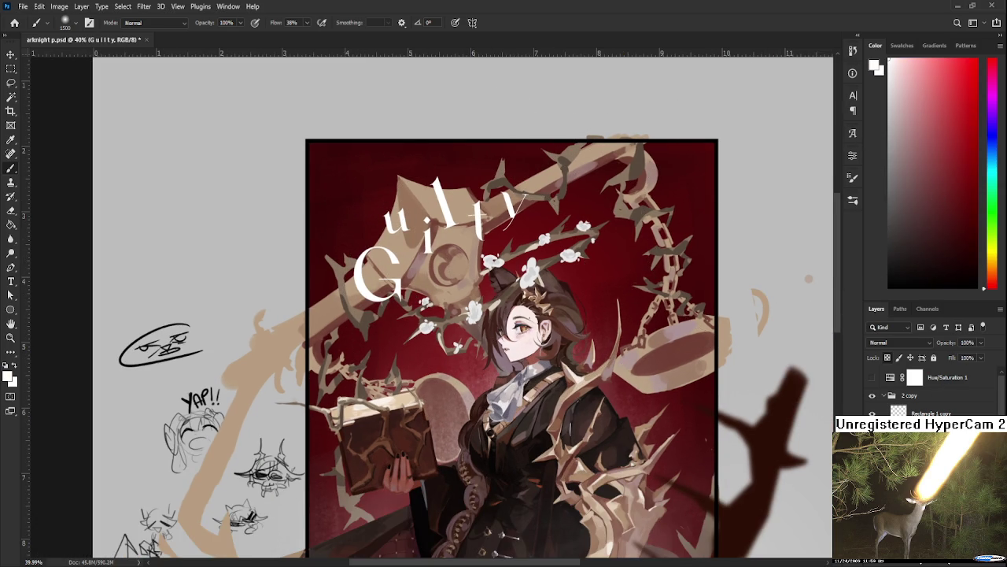
- On Layer 25, paint the Guilty lettering with a bright orange
{"action": "key", "text": "alt+bracketleft"}
{"action": "left_click", "coordinate": [990, 247]}
{"action": "left_click", "coordinate": [994, 255]}
{"action": "left_click", "coordinate": [950, 112]}
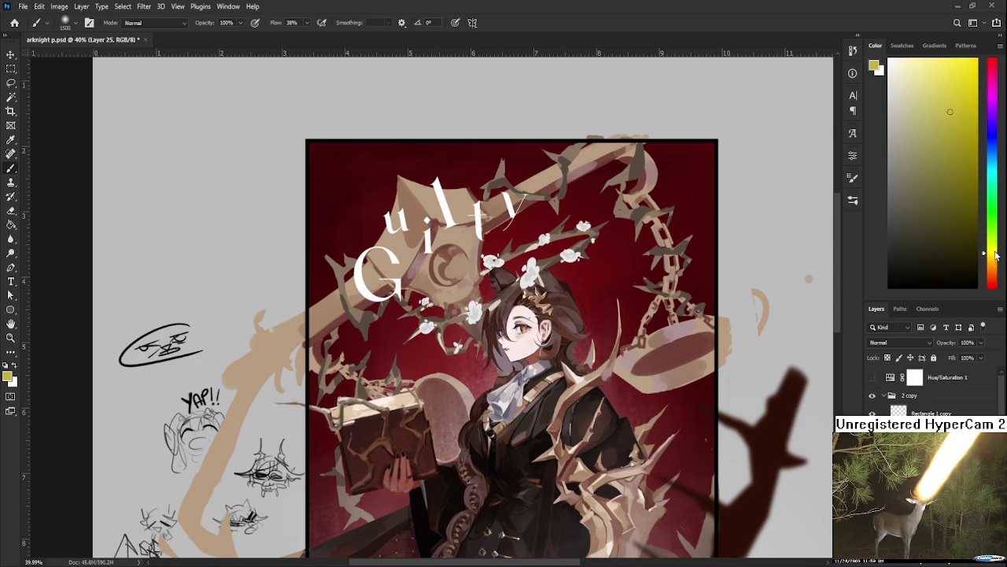
{"action": "left_click_drag", "start_coordinate": [995, 246], "coordinate": [995, 268]}
{"action": "left_click", "coordinate": [964, 88]}
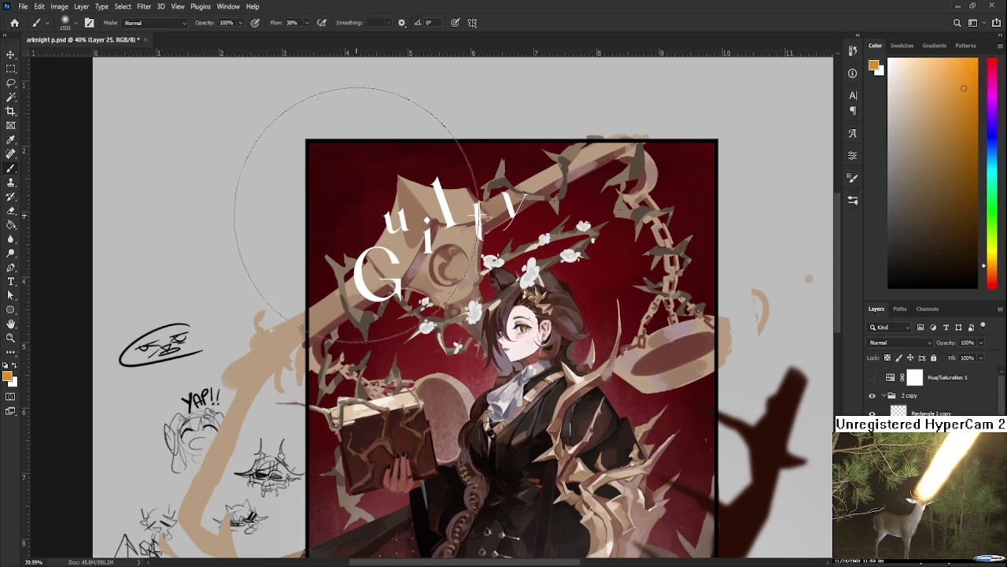
{"action": "left_click_drag", "start_coordinate": [370, 248], "coordinate": [547, 206]}
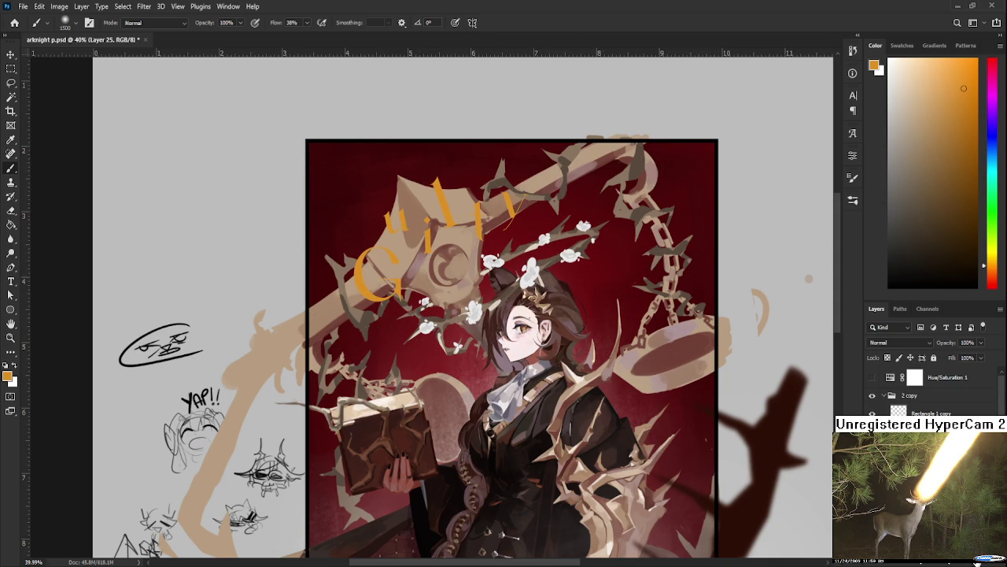
- Add a new empty layer above the title, shrink the brush, and fit the document in view
{"action": "key", "text": "ctrl+shift+alt+n"}
{"action": "scroll", "coordinate": [895, 344], "scroll_direction": "down", "scroll_amount": 4}
{"action": "scroll", "coordinate": [895, 344], "scroll_direction": "down", "scroll_amount": 1}
{"action": "scroll", "coordinate": [895, 344], "scroll_direction": "down", "scroll_amount": 2}
{"action": "scroll", "coordinate": [895, 344], "scroll_direction": "down", "scroll_amount": 2}
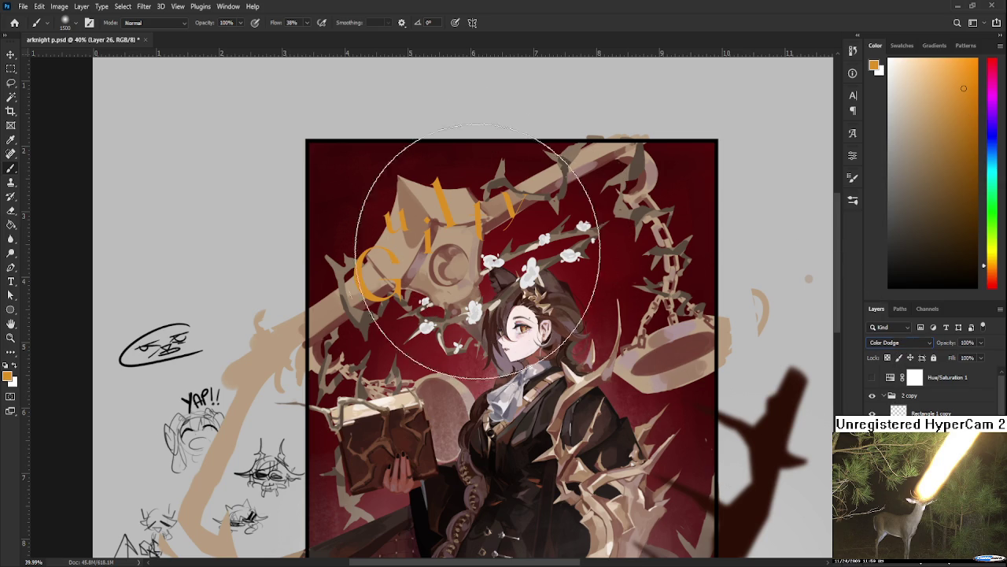
{"action": "key", "text": "bracketleft"}
{"action": "key", "text": "bracketleft"}
{"action": "key", "text": "bracketleft"}
{"action": "key", "text": "bracketleft"}
{"action": "key", "text": "bracketleft"}
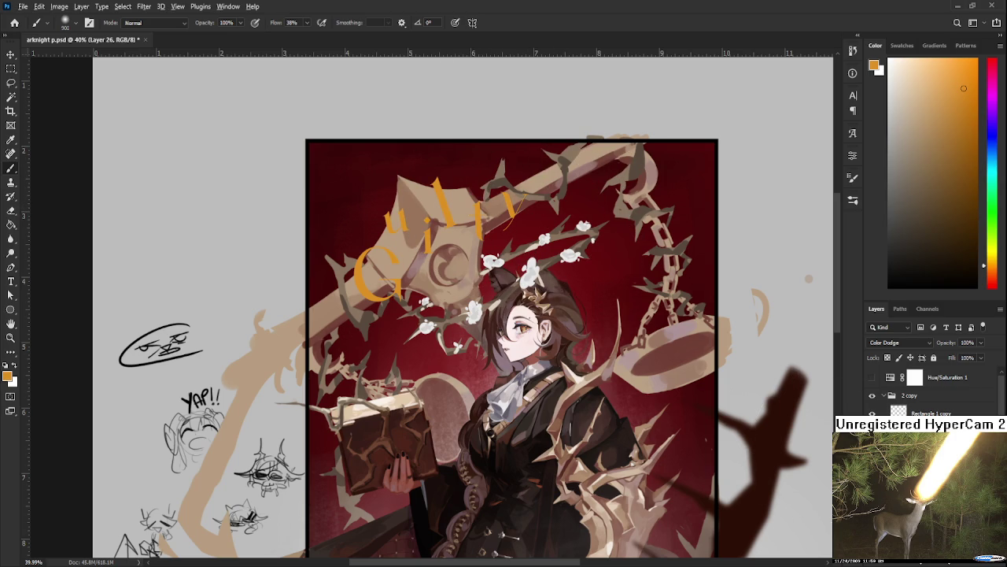
{"action": "key", "text": "bracketleft"}
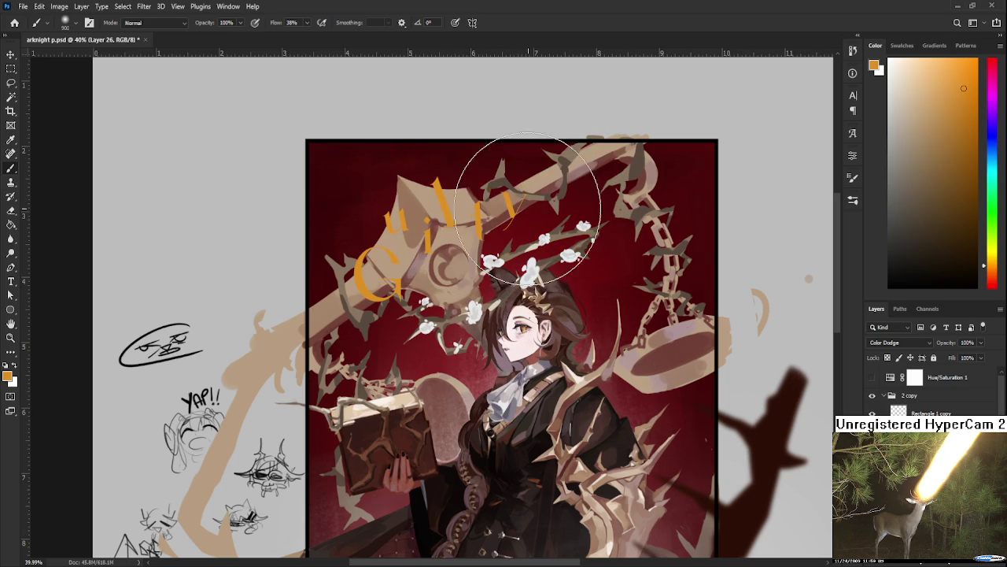
{"action": "key", "text": "bracketleft"}
{"action": "key", "text": "bracketleft"}
{"action": "key", "text": "bracketleft"}
{"action": "key", "text": "bracketleft"}
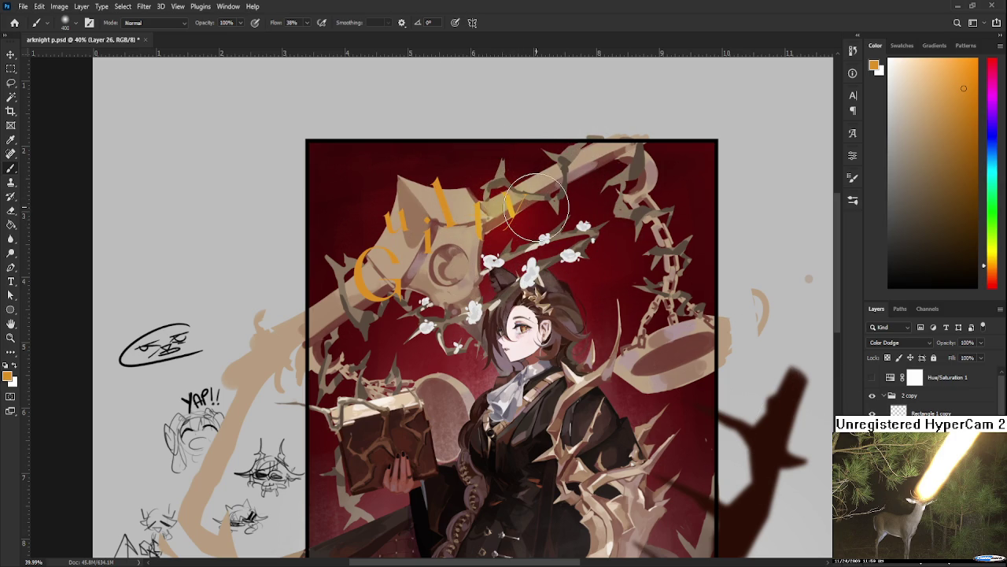
{"action": "key", "text": "ctrl+0"}
{"action": "scroll", "coordinate": [425, 250], "scroll_direction": "up", "scroll_amount": 2}
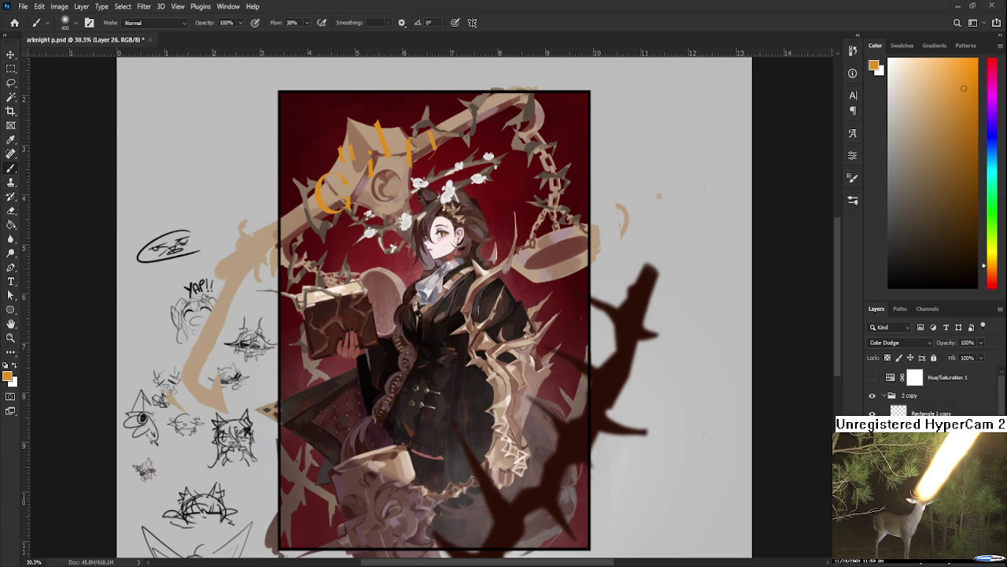
{"action": "scroll", "coordinate": [447, 299], "scroll_direction": "up", "scroll_amount": 3}
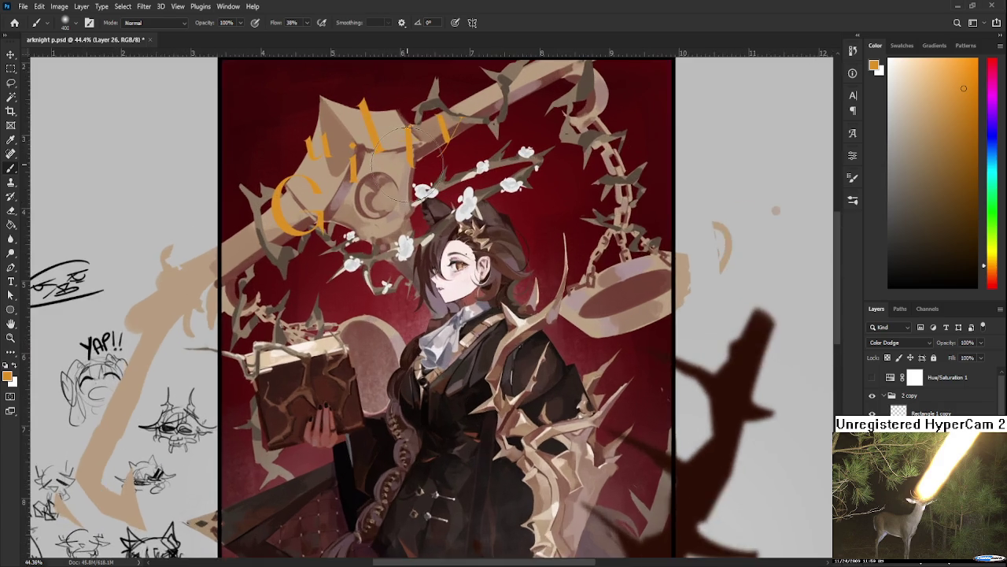
- Set Layer 26 back to Normal, undo the orange paint, and make white the foreground colour
{"action": "key", "text": "shift+alt+n"}
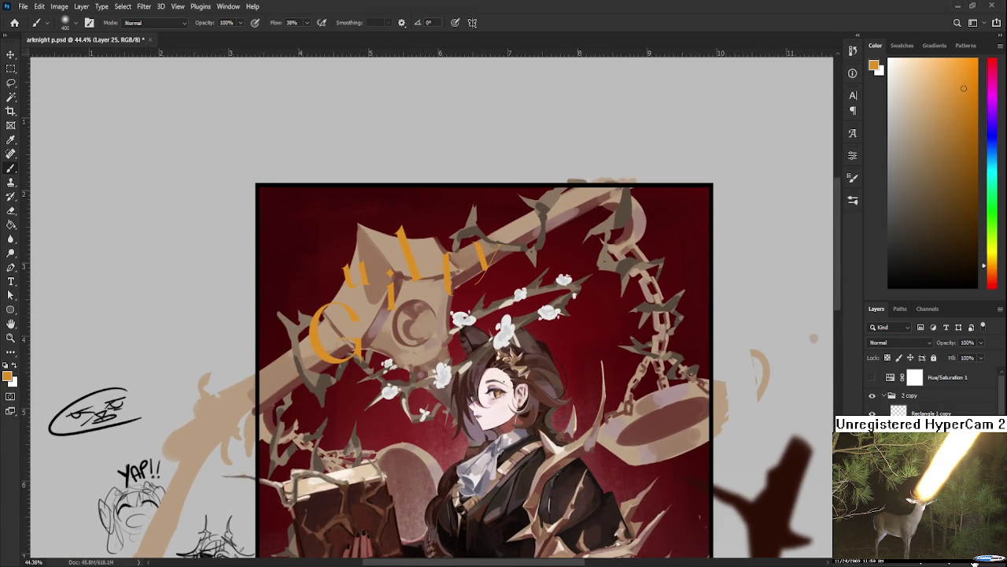
{"action": "key", "text": "ctrl+z"}
{"action": "scroll", "coordinate": [557, 334], "scroll_direction": "down", "scroll_amount": 1}
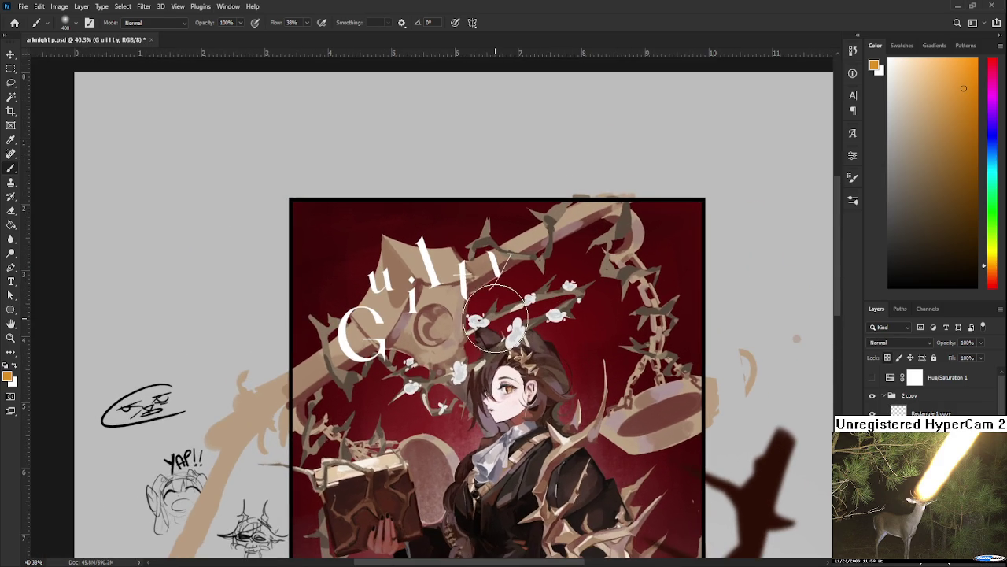
{"action": "key", "text": "ctrl+shift+alt+n"}
{"action": "key", "text": "d"}
{"action": "key", "text": "x"}
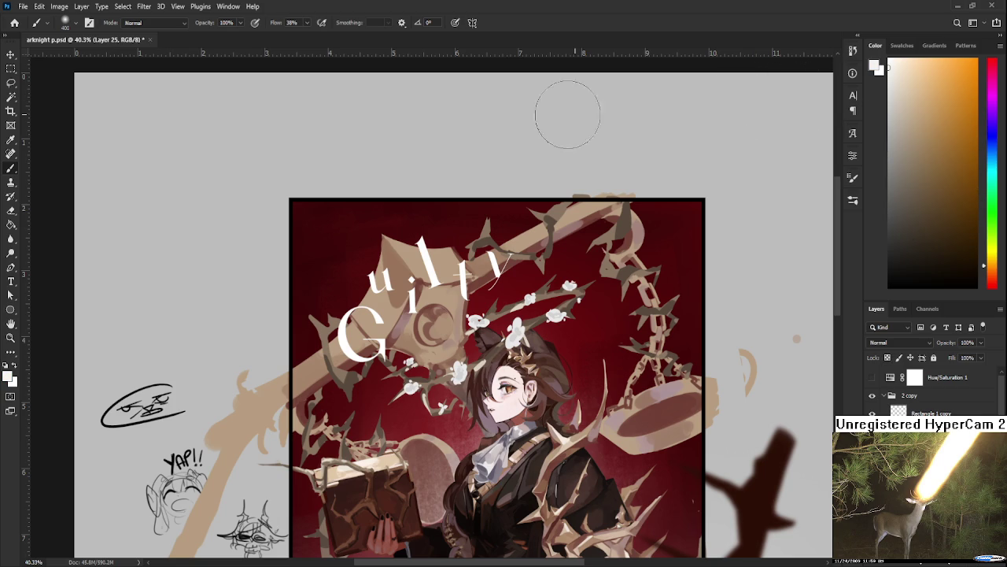
{"action": "scroll", "coordinate": [546, 359], "scroll_direction": "down", "scroll_amount": 1}
{"action": "scroll", "coordinate": [546, 359], "scroll_direction": "down", "scroll_amount": 2}
{"action": "mouse_move", "coordinate": [497, 543]}
{"action": "left_mouse_down"}
{"action": "mouse_move", "coordinate": [474, 405]}
{"action": "mouse_move", "coordinate": [456, 413]}
{"action": "left_mouse_up"}
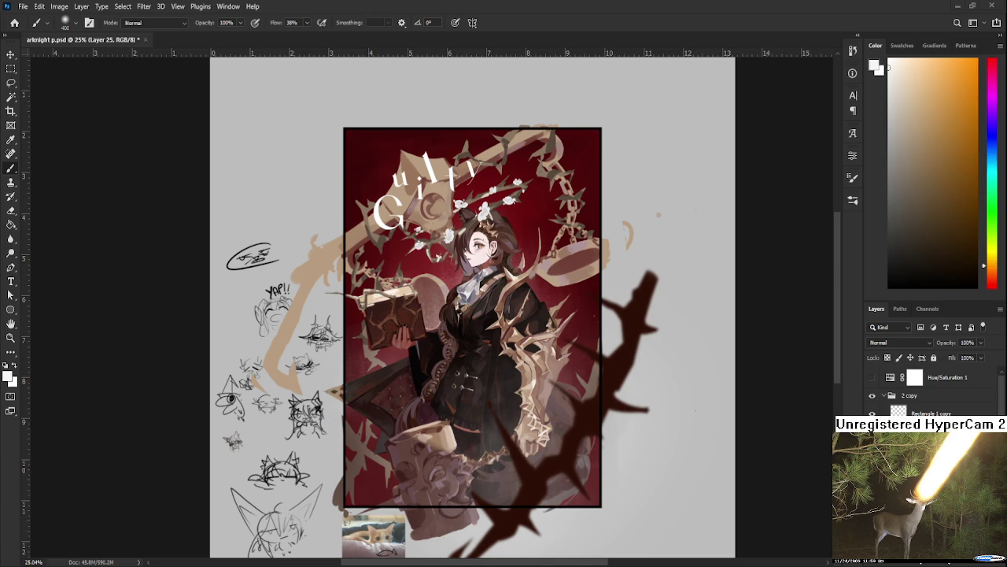
- Zoom in and try a soft white glow around the G, then undo it
{"action": "scroll", "coordinate": [442, 303], "scroll_direction": "up", "scroll_amount": 1}
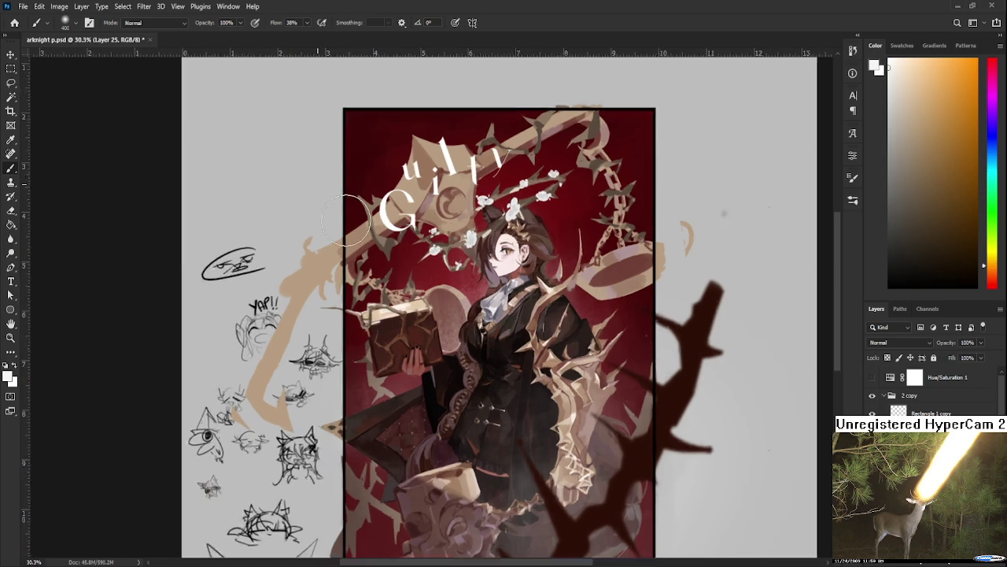
{"action": "scroll", "coordinate": [443, 303], "scroll_direction": "up", "scroll_amount": 1}
{"action": "scroll", "coordinate": [443, 303], "scroll_direction": "up", "scroll_amount": 1}
{"action": "scroll", "coordinate": [442, 303], "scroll_direction": "up", "scroll_amount": 1}
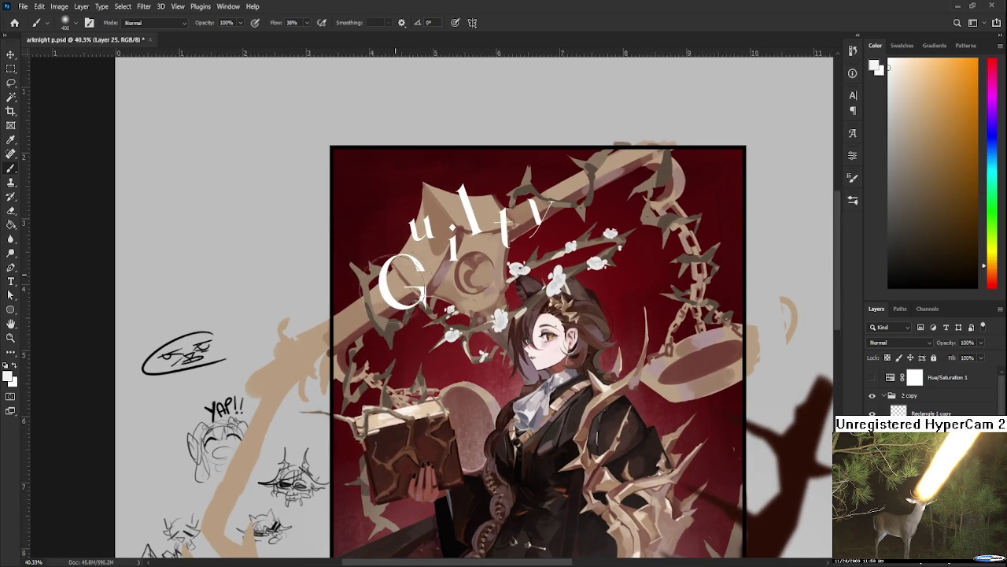
{"action": "left_click_drag", "start_coordinate": [378, 260], "coordinate": [415, 297]}
{"action": "key", "text": "ctrl+z"}
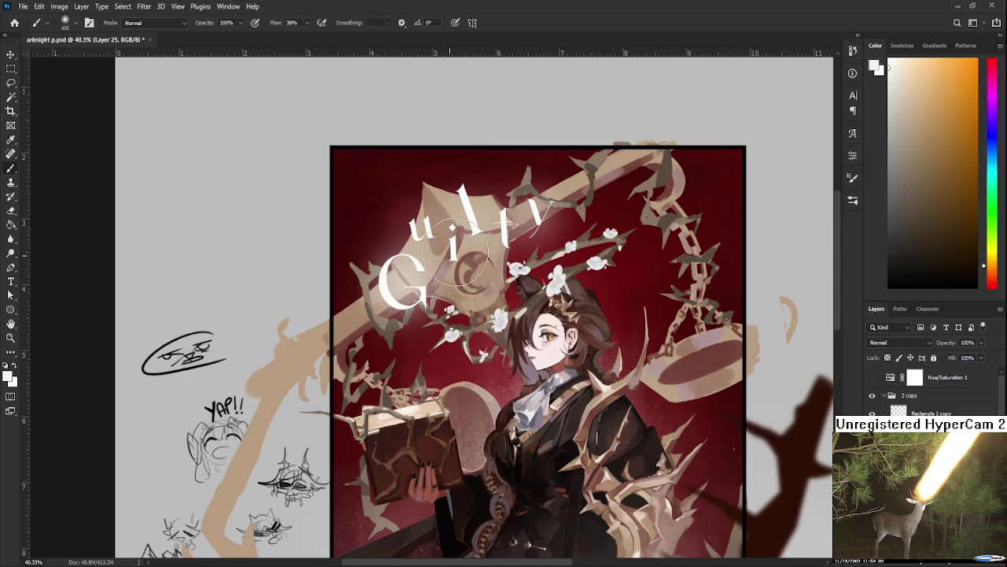
{"action": "mouse_move", "coordinate": [532, 236]}
{"action": "left_mouse_down"}
{"action": "mouse_move", "coordinate": [590, 240]}
{"action": "mouse_move", "coordinate": [519, 238]}
{"action": "left_mouse_up"}
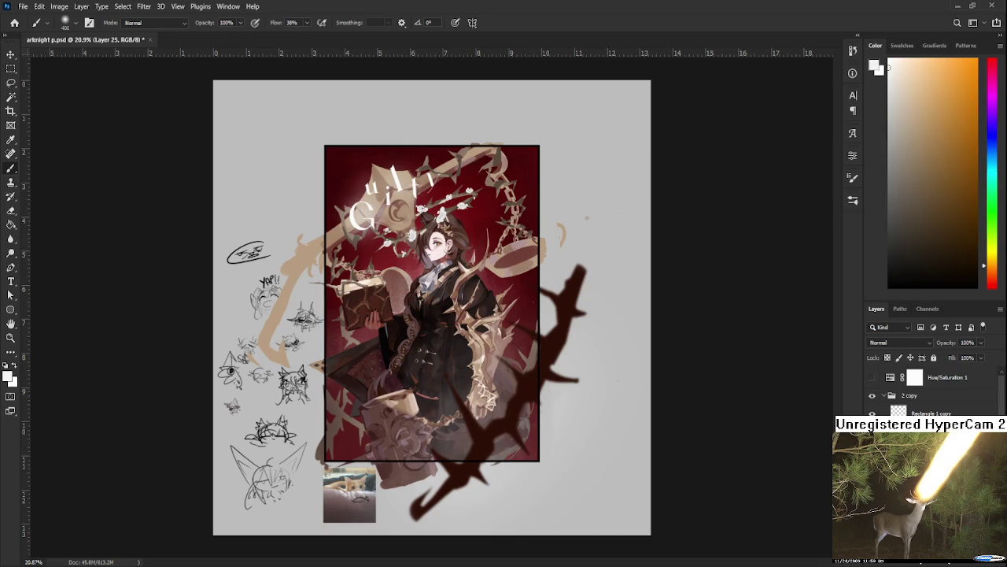
{"action": "key", "text": "ctrl+z"}
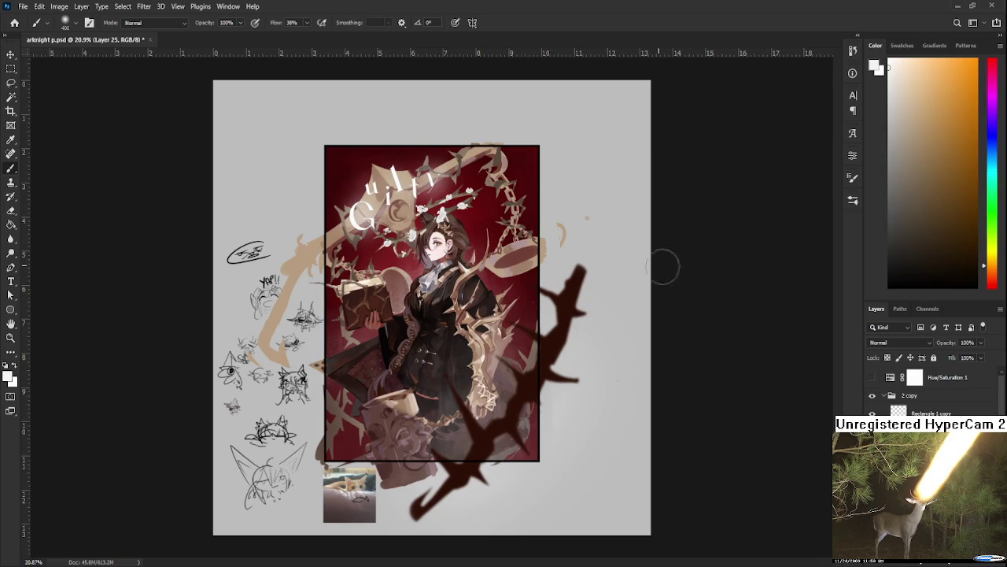
- Lower Layer 25 to 40% opacity and begin a free transform of the title
{"action": "left_click_drag", "start_coordinate": [981, 343], "coordinate": [953, 356]}
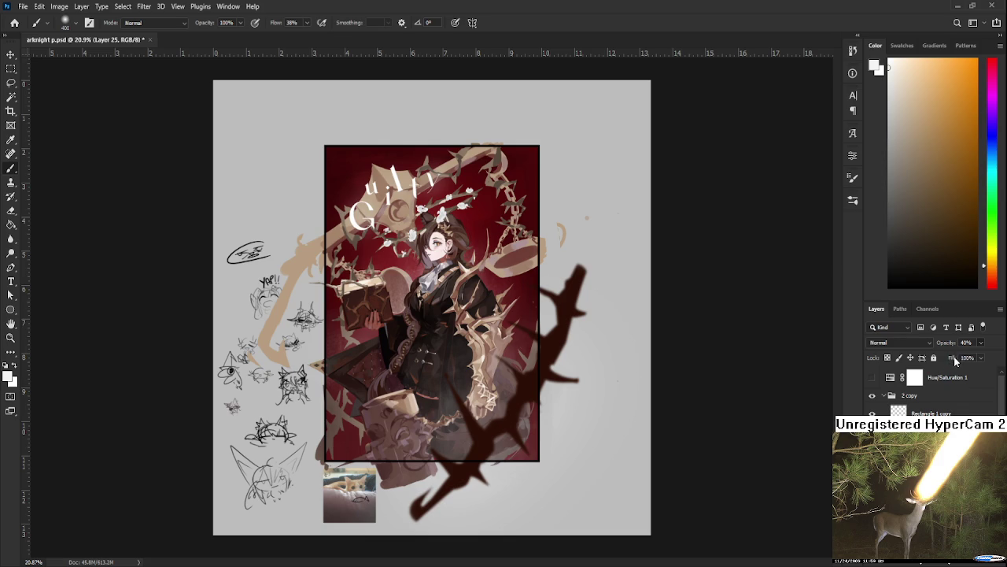
{"action": "scroll", "coordinate": [382, 197], "scroll_direction": "up", "scroll_amount": 5}
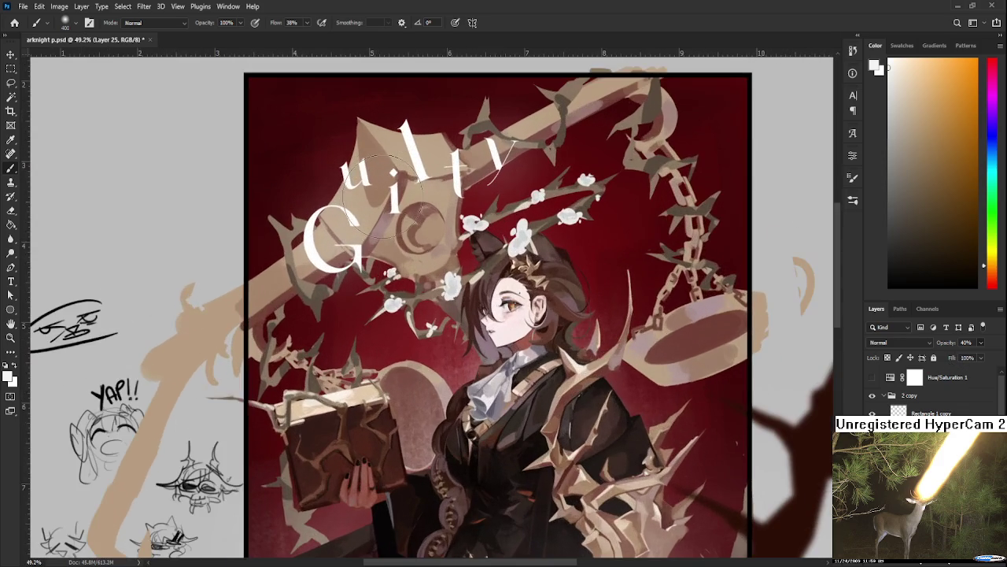
{"action": "left_click_drag", "start_coordinate": [398, 193], "coordinate": [418, 302]}
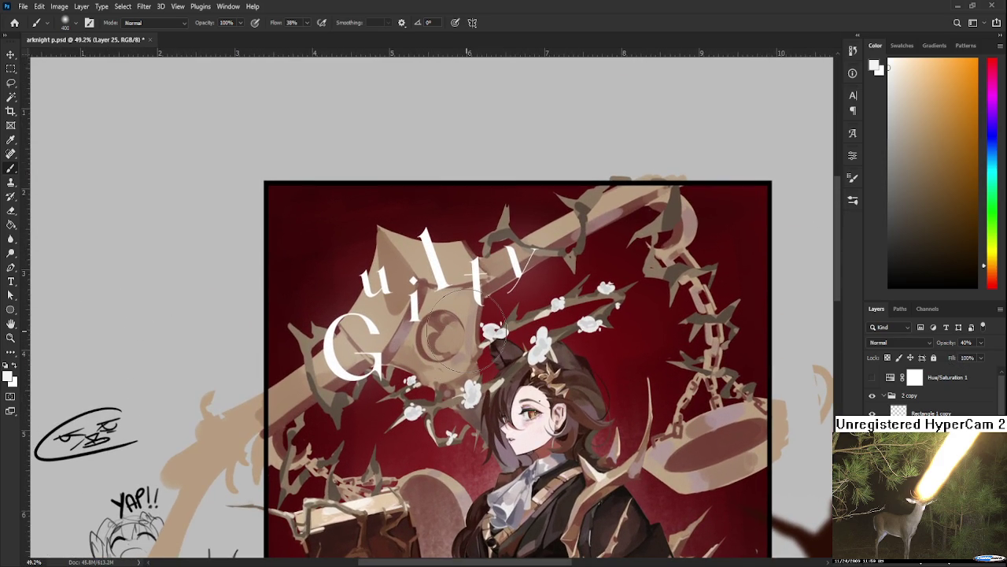
{"action": "scroll", "coordinate": [460, 326], "scroll_direction": "down", "scroll_amount": 1}
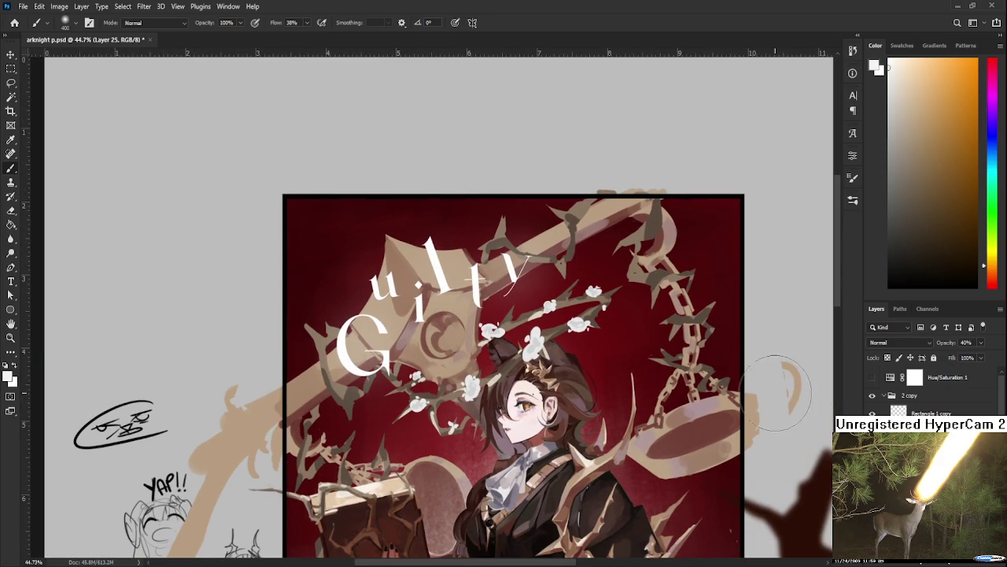
{"action": "key", "text": "ctrl+t"}
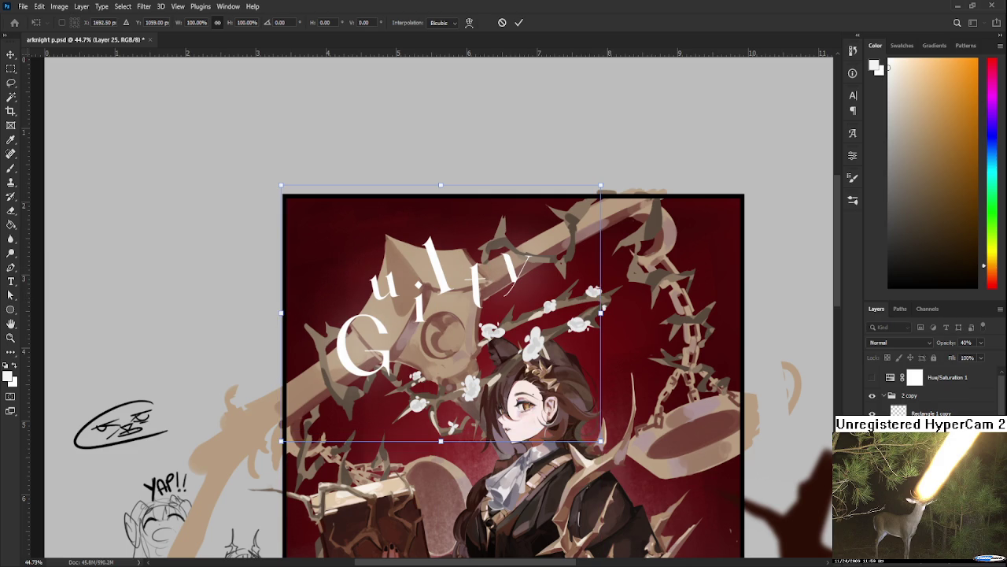
- Shift the Guilty title up and left and enlarge it to about 128%
{"action": "left_click_drag", "start_coordinate": [429, 315], "coordinate": [411, 291]}
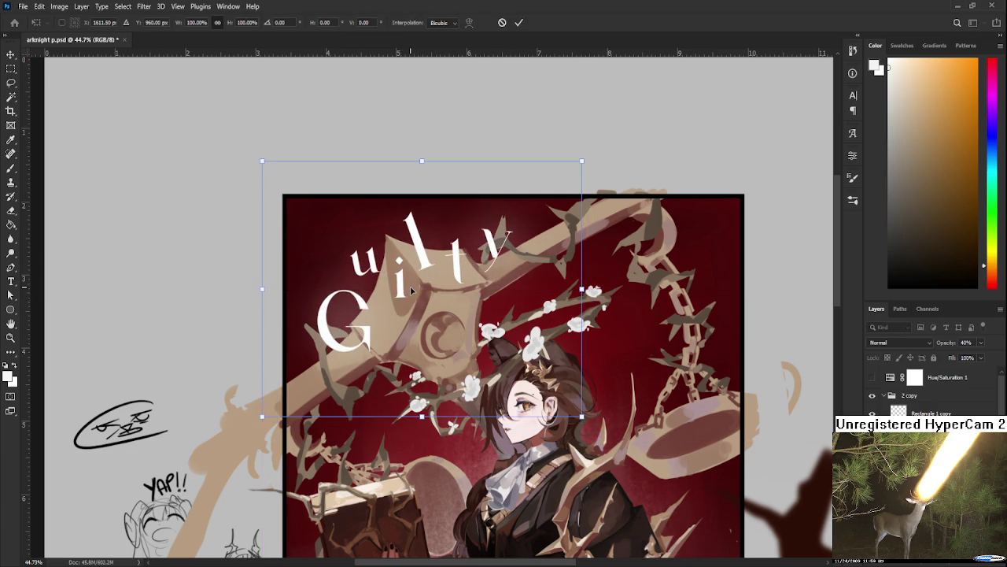
{"action": "scroll", "coordinate": [410, 291], "scroll_direction": "down", "scroll_amount": 3}
{"action": "left_click_drag", "start_coordinate": [411, 291], "coordinate": [400, 275]}
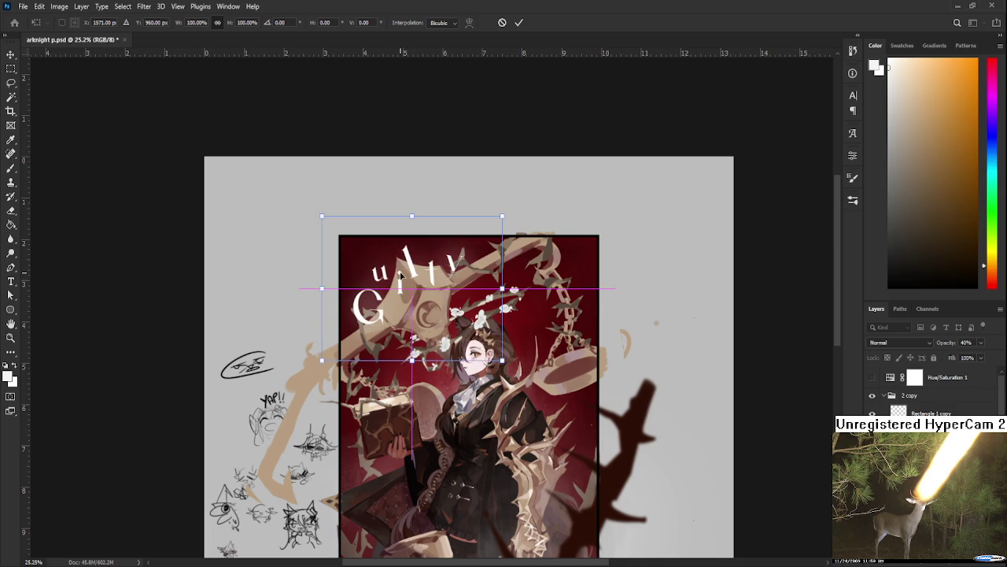
{"action": "scroll", "coordinate": [400, 276], "scroll_direction": "down", "scroll_amount": 2}
{"action": "left_click_drag", "start_coordinate": [455, 160], "coordinate": [489, 133]}
{"action": "left_click_drag", "start_coordinate": [426, 186], "coordinate": [408, 210]}
{"action": "scroll", "coordinate": [387, 183], "scroll_direction": "up", "scroll_amount": 3}
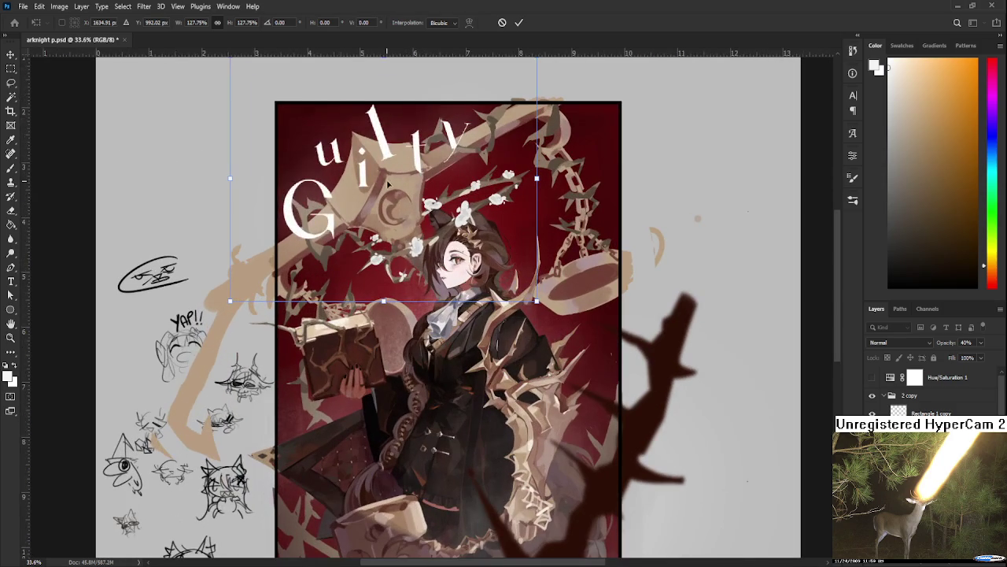
{"action": "key", "text": "Return"}
- Undo the enlargement and instead scale the title to about 111%
{"action": "key", "text": "b"}
{"action": "scroll", "coordinate": [422, 203], "scroll_direction": "down", "scroll_amount": 2}
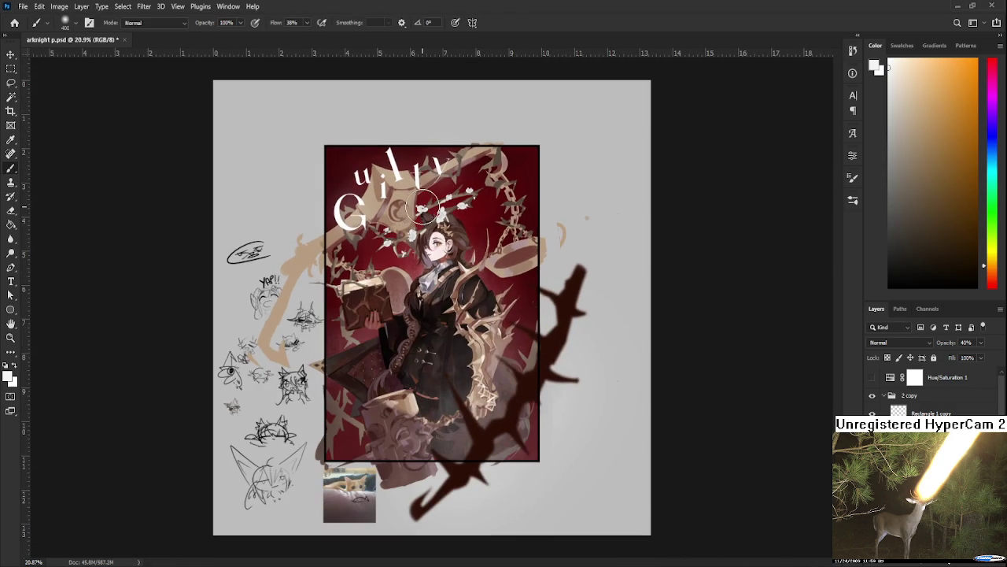
{"action": "key", "text": "ctrl+z"}
{"action": "key", "text": "ctrl+t"}
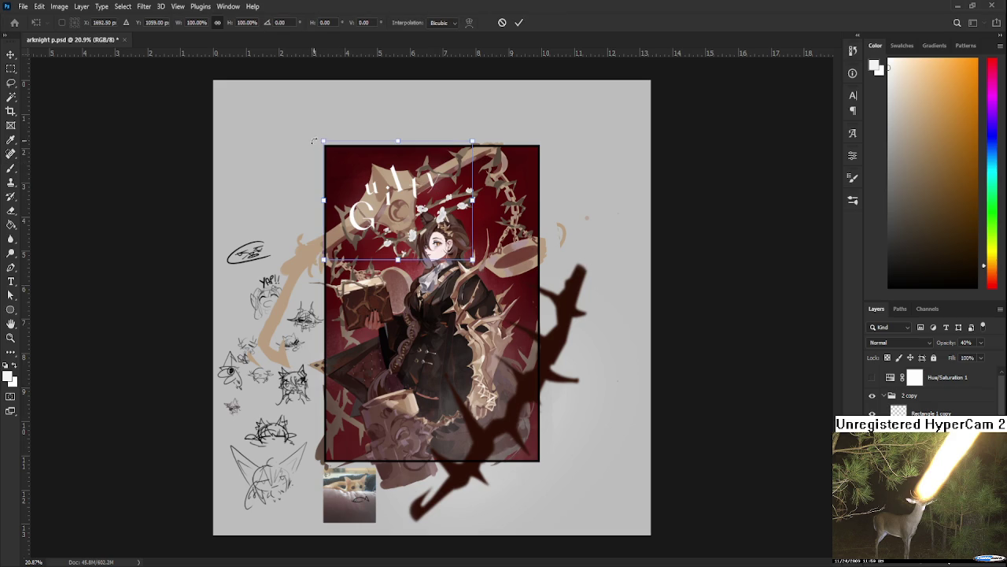
{"action": "left_click_drag", "start_coordinate": [314, 140], "coordinate": [301, 129]}
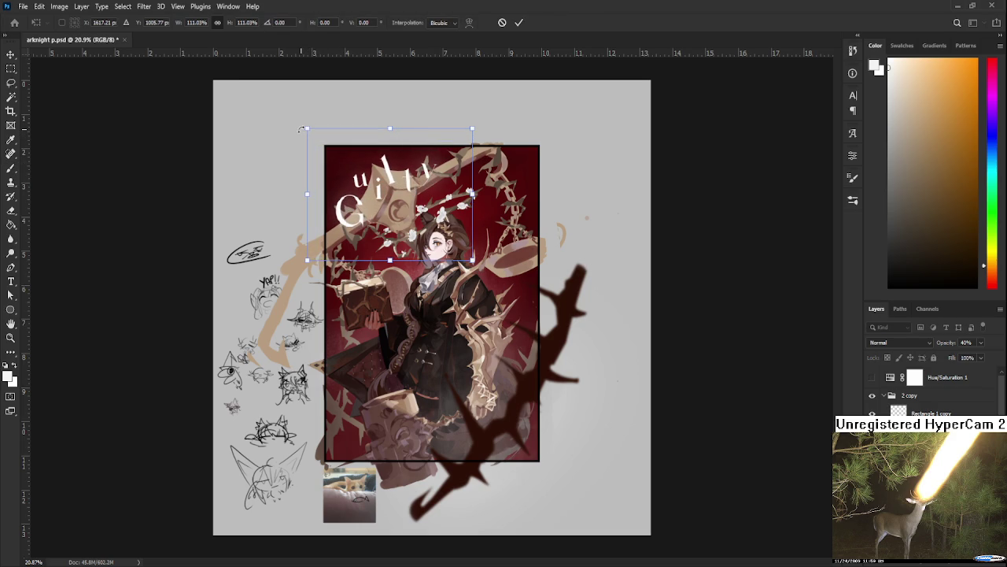
{"action": "key", "text": "Return"}
- Save the document and toggle undo/redo to compare the last change
{"action": "scroll", "coordinate": [580, 285], "scroll_direction": "down", "scroll_amount": 1}
{"action": "key", "text": "ctrl+s"}
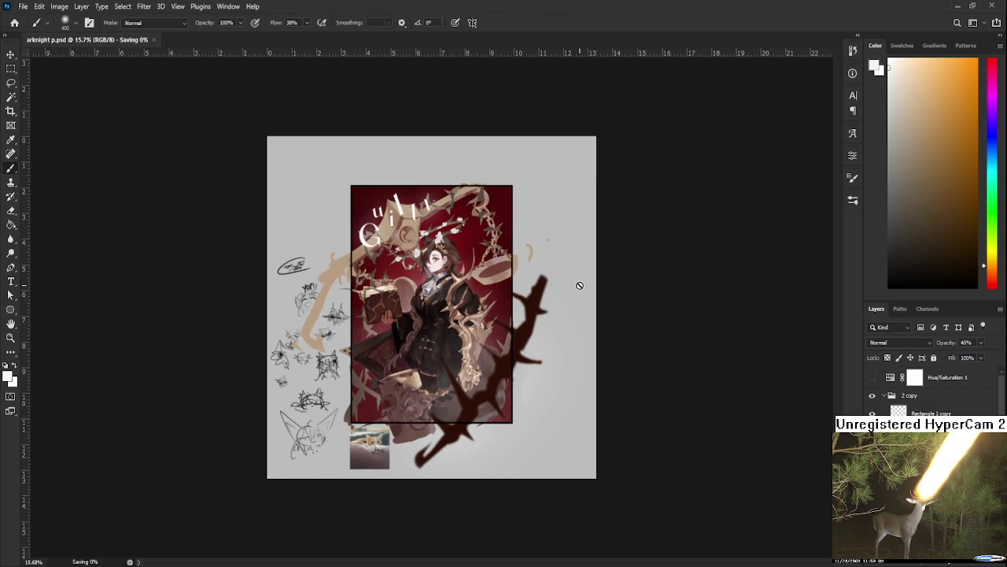
{"action": "scroll", "coordinate": [580, 285], "scroll_direction": "up", "scroll_amount": 2}
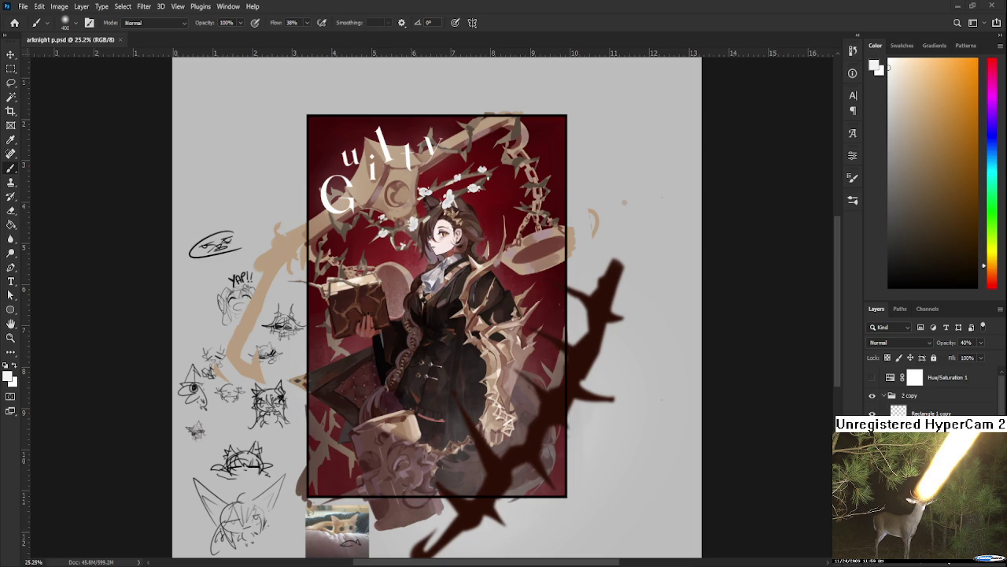
{"action": "key", "text": "ctrl+z"}
{"action": "key", "text": "ctrl+shift+z"}
{"action": "scroll", "coordinate": [653, 364], "scroll_direction": "down", "scroll_amount": 2}
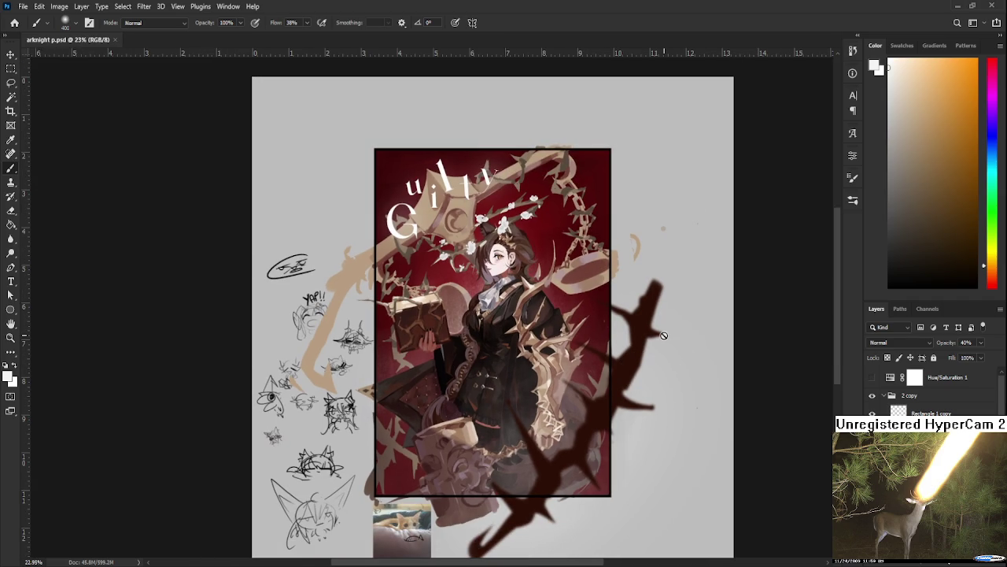
{"action": "scroll", "coordinate": [664, 335], "scroll_direction": "up", "scroll_amount": 2}
{"action": "scroll", "coordinate": [663, 336], "scroll_direction": "up", "scroll_amount": 2}
{"action": "scroll", "coordinate": [664, 336], "scroll_direction": "down", "scroll_amount": 1}
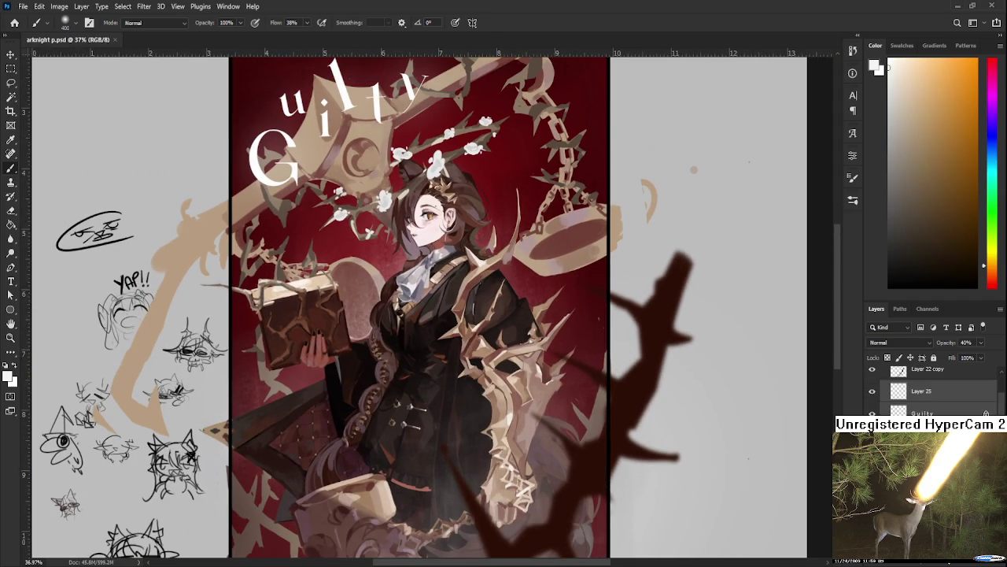
- Toggle two layers' visibility to check their content, then target Layer 20
{"action": "key", "text": "alt+bracketleft"}
{"action": "key", "text": "alt+bracketleft"}
{"action": "key", "text": "alt+bracketleft"}
{"action": "key", "text": "alt+bracketleft"}
{"action": "key", "text": "alt+bracketleft"}
{"action": "key", "text": "alt+bracketleft"}
{"action": "key", "text": "alt+bracketleft"}
{"action": "left_click", "coordinate": [872, 412]}
{"action": "left_click", "coordinate": [872, 411]}
{"action": "left_click", "coordinate": [876, 397]}
{"action": "left_click", "coordinate": [876, 398]}
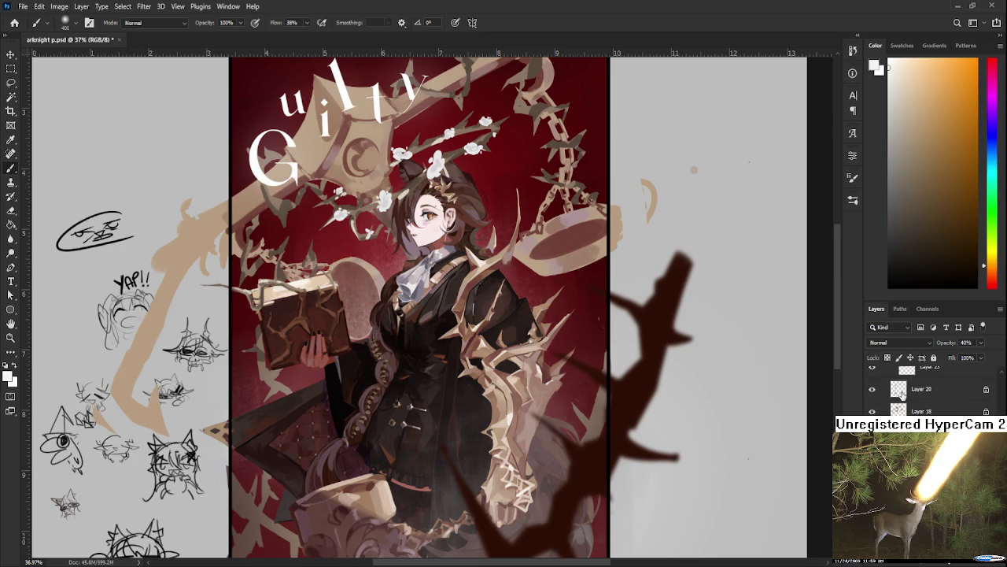
{"action": "left_click", "coordinate": [902, 395]}
- Set the Eraser to 100% opacity and size 51, discarding a stray white test stroke
{"action": "key", "text": "e"}
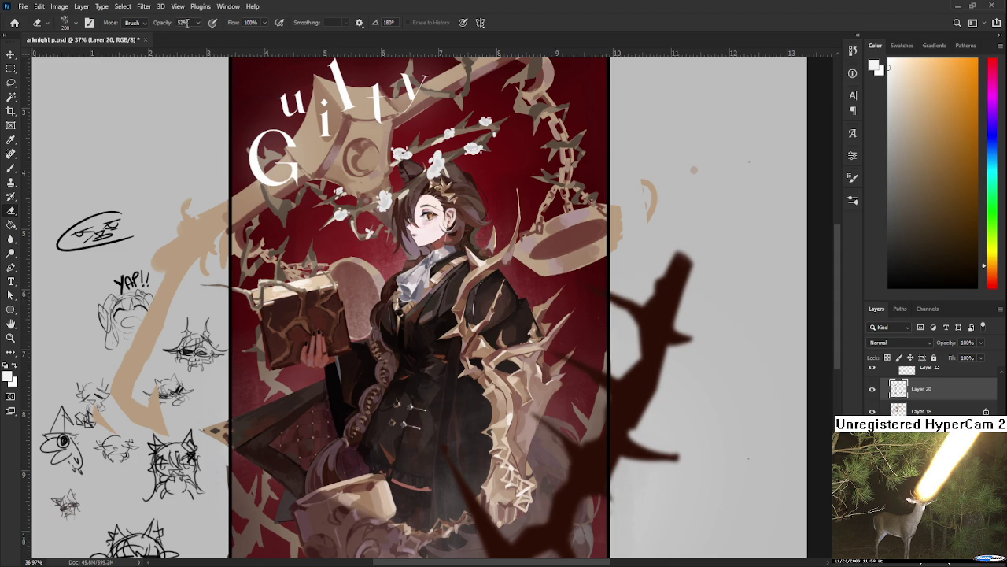
{"action": "key", "text": "0"}
{"action": "key", "text": "b"}
{"action": "left_click_drag", "start_coordinate": [588, 315], "coordinate": [602, 330]}
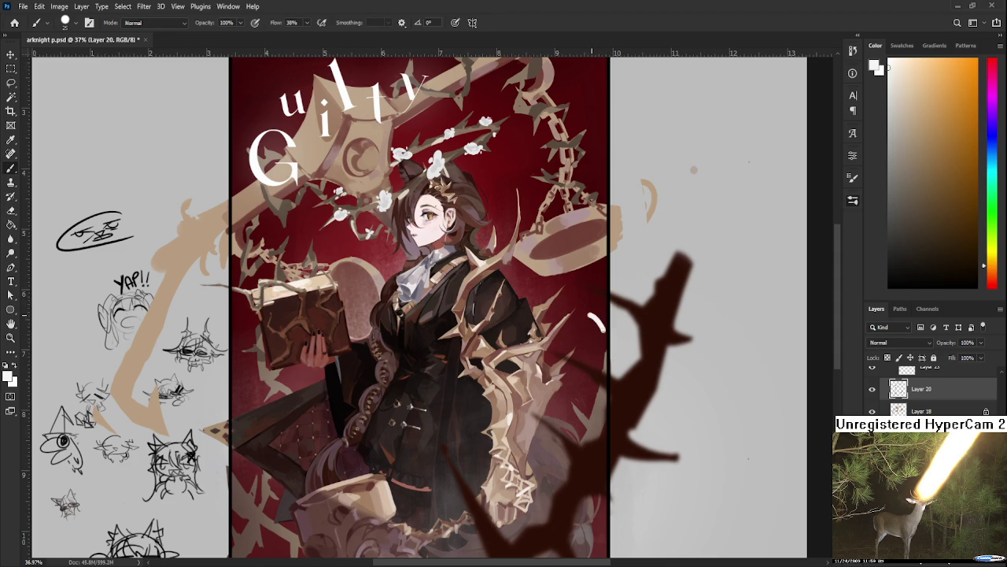
{"action": "key", "text": "ctrl+z"}
{"action": "key", "text": "e"}
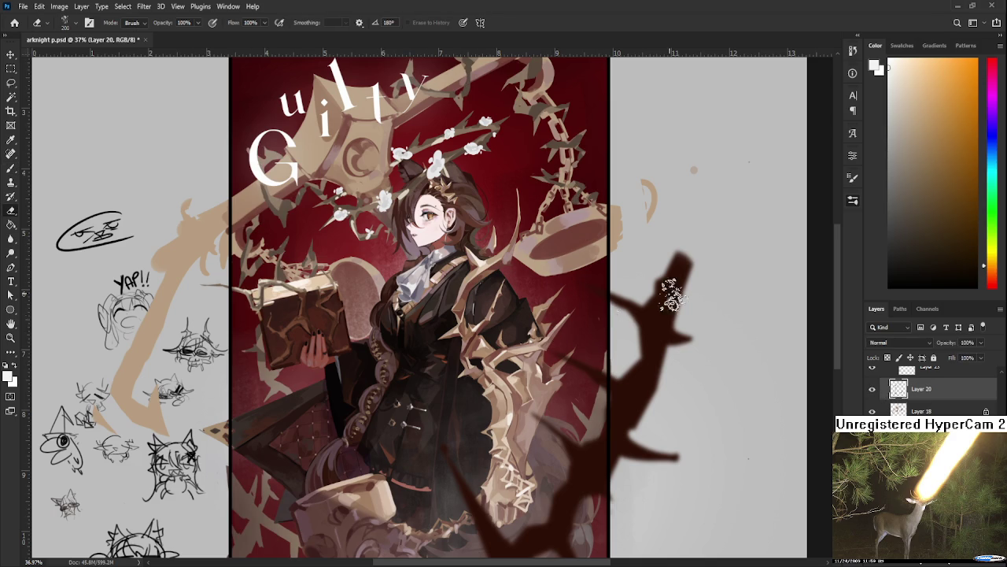
{"action": "key", "text": "comma"}
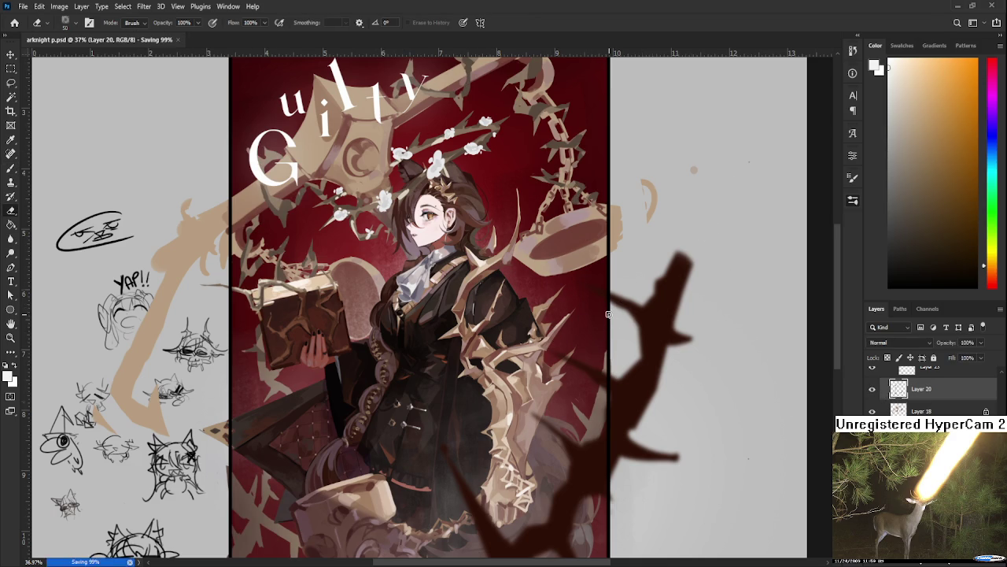
{"action": "scroll", "coordinate": [608, 317], "scroll_direction": "down", "scroll_amount": 2}
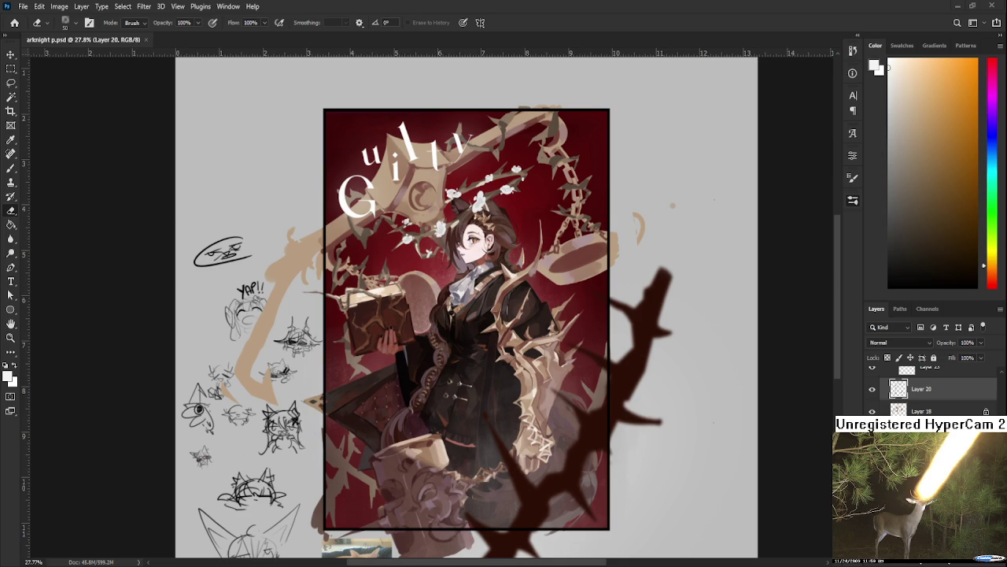
- Preview the poster in greyscale via the Hue/Saturation 1 layer, then restore full colour
{"action": "scroll", "coordinate": [623, 339], "scroll_direction": "down", "scroll_amount": 1}
{"action": "scroll", "coordinate": [621, 336], "scroll_direction": "down", "scroll_amount": 1}
{"action": "scroll", "coordinate": [621, 336], "scroll_direction": "down", "scroll_amount": 1}
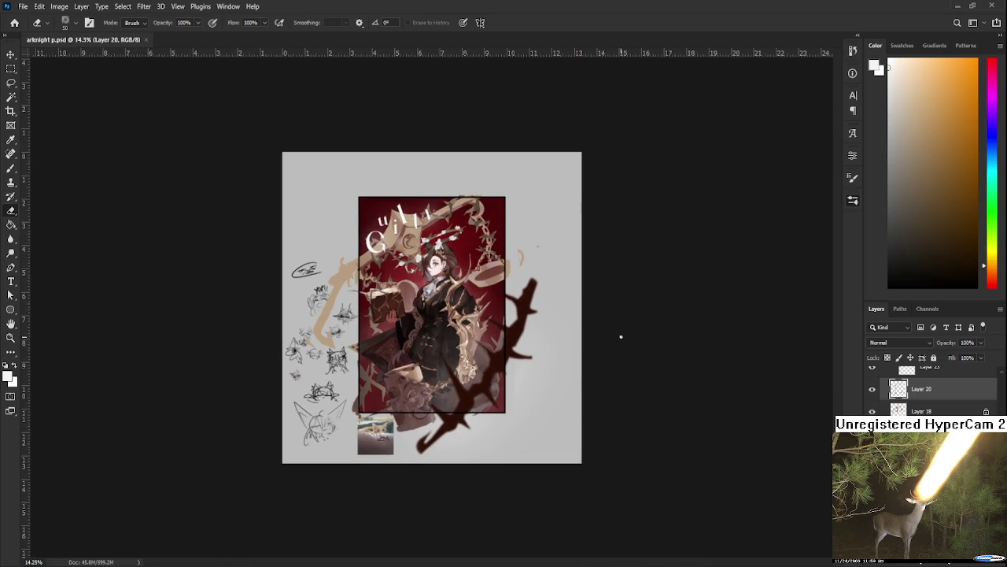
{"action": "scroll", "coordinate": [619, 336], "scroll_direction": "down", "scroll_amount": 1}
{"action": "scroll", "coordinate": [620, 336], "scroll_direction": "down", "scroll_amount": 1}
{"action": "scroll", "coordinate": [620, 336], "scroll_direction": "up", "scroll_amount": 1}
{"action": "scroll", "coordinate": [620, 336], "scroll_direction": "up", "scroll_amount": 2}
{"action": "left_click_drag", "start_coordinate": [516, 303], "coordinate": [567, 349]}
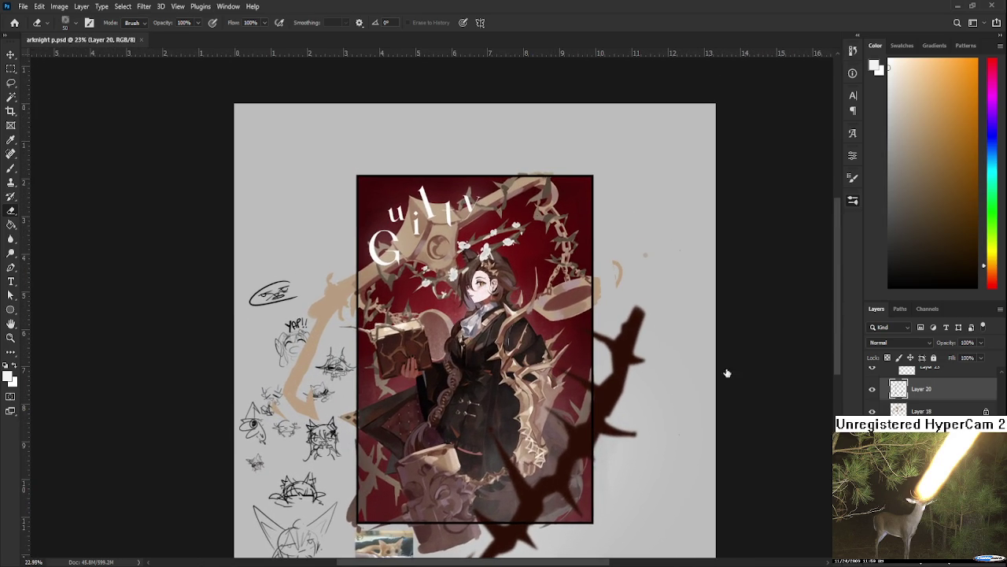
{"action": "scroll", "coordinate": [932, 390], "scroll_direction": "up", "scroll_amount": 3}
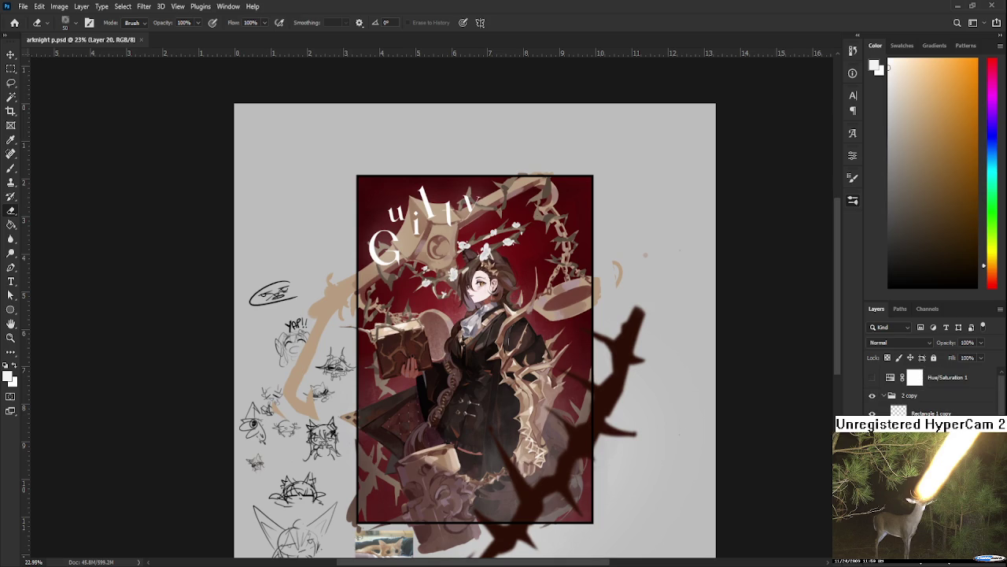
{"action": "left_click", "coordinate": [872, 378]}
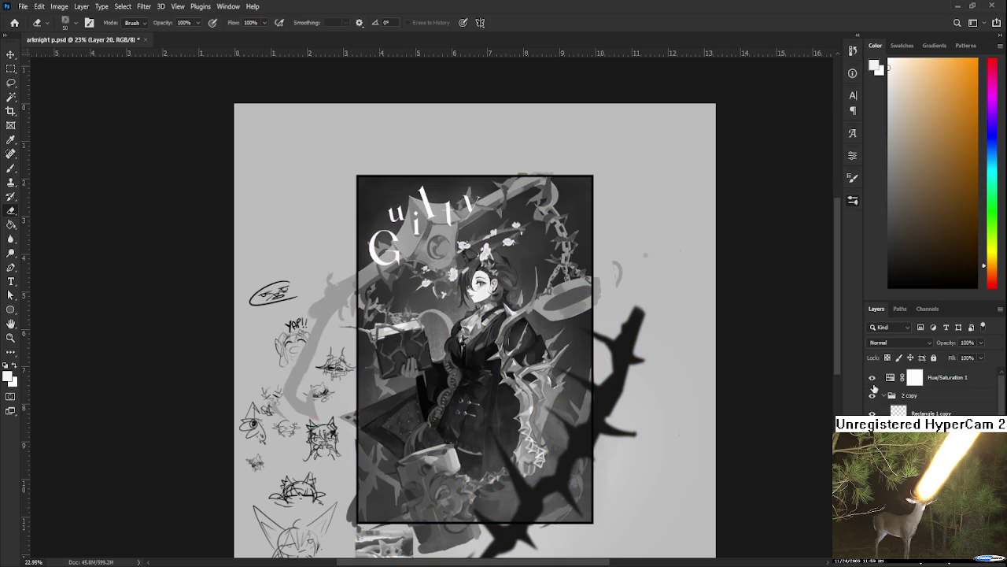
{"action": "left_click", "coordinate": [872, 378]}
- Save arknight p.psd with the poster back in full colour
{"action": "mouse_move", "coordinate": [465, 405]}
{"action": "left_mouse_down"}
{"action": "mouse_move", "coordinate": [423, 358]}
{"action": "mouse_move", "coordinate": [509, 399]}
{"action": "left_mouse_up"}
{"action": "key", "text": "ctrl+s"}
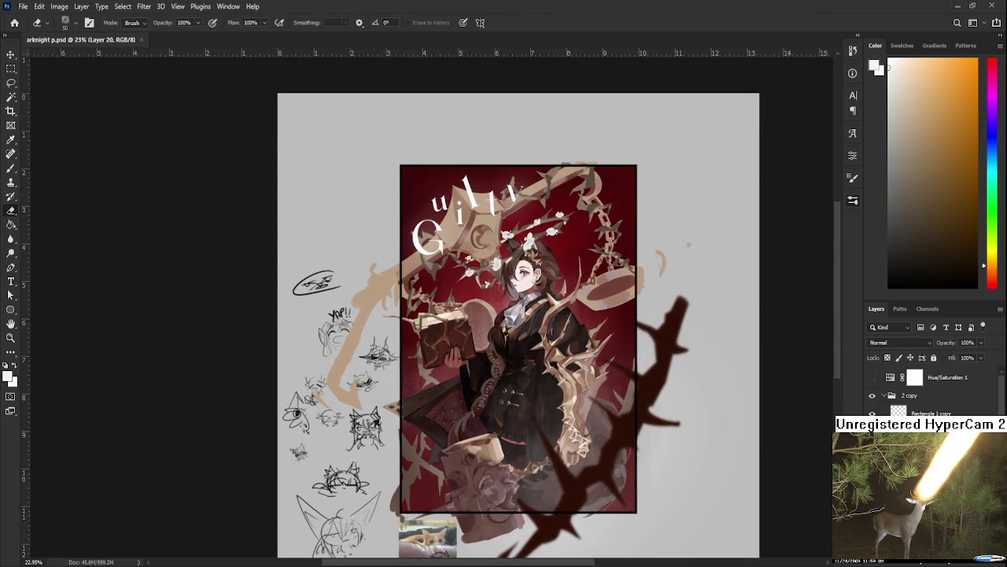
{"action": "scroll", "coordinate": [929, 389], "scroll_direction": "down", "scroll_amount": 5}
{"action": "scroll", "coordinate": [929, 390], "scroll_direction": "down", "scroll_amount": 2}
{"action": "scroll", "coordinate": [929, 389], "scroll_direction": "down", "scroll_amount": 2}
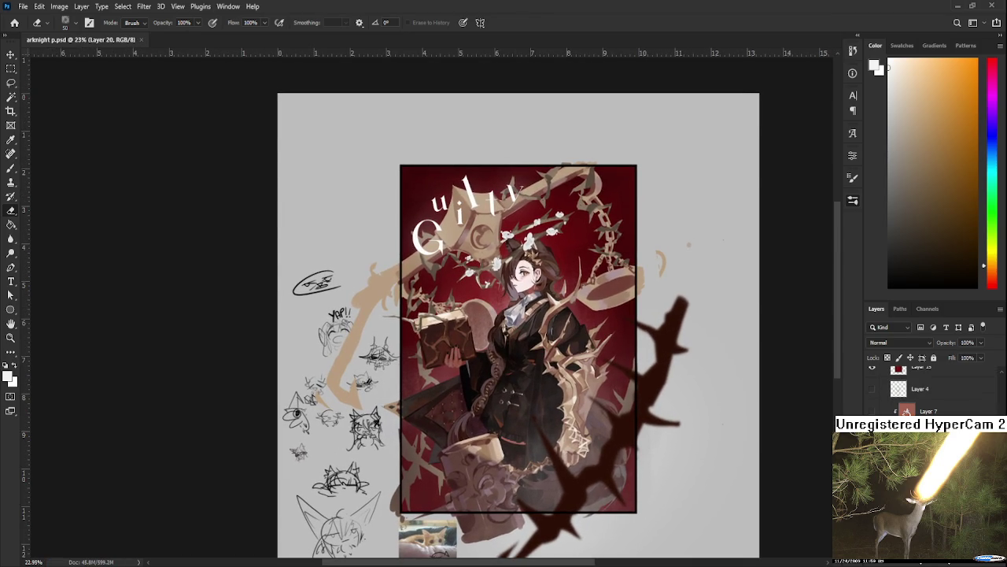